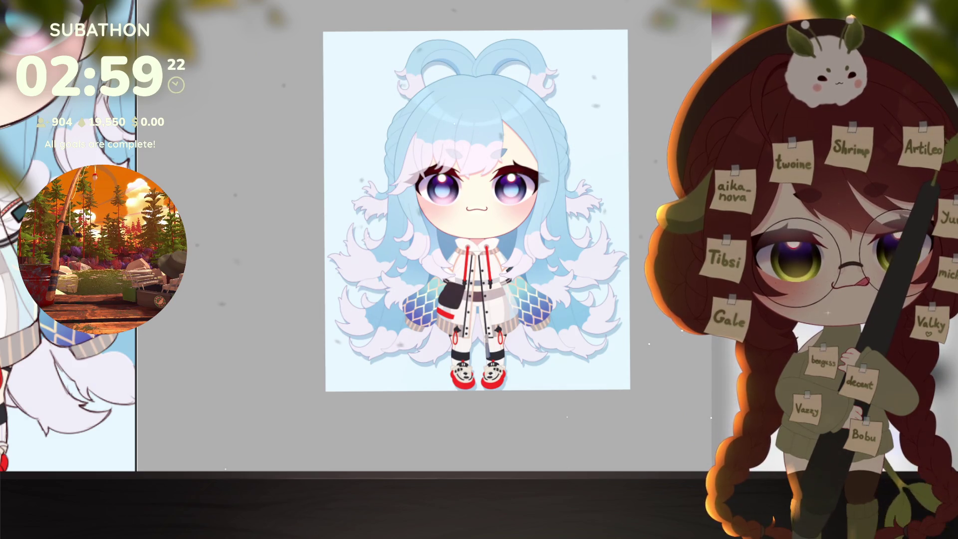
- Shift the reference artwork view and open a new blank window over the workspace's left side
{"action": "mouse_move", "coordinate": [626, 339]}
{"action": "left_mouse_down"}
{"action": "mouse_move", "coordinate": [624, 355]}
{"action": "mouse_move", "coordinate": [601, 373]}
{"action": "left_mouse_up"}
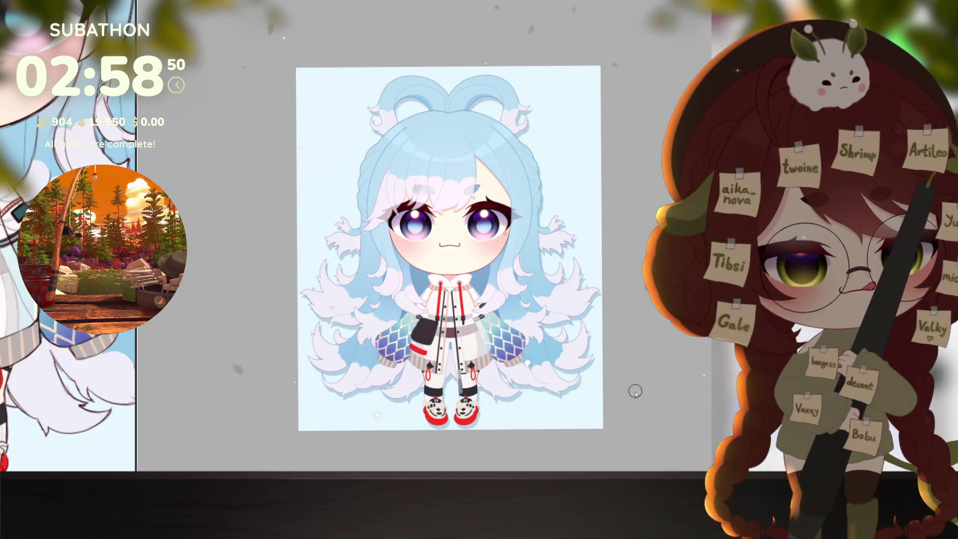
{"action": "scroll", "coordinate": [632, 390], "scroll_direction": "up", "scroll_amount": 1}
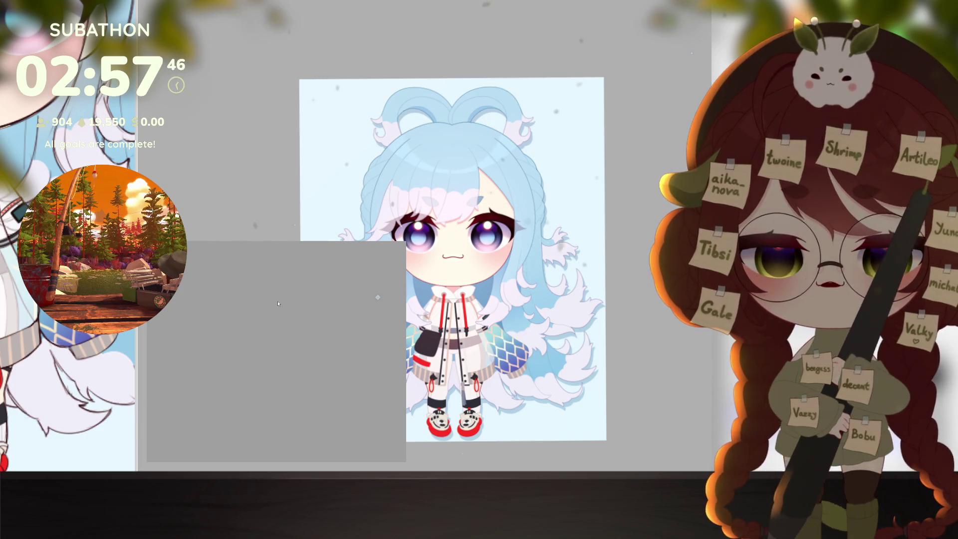
- Enlarge the emote reference window, bring it forward and maximize it to show the faded seal sketch
{"action": "left_click_drag", "start_coordinate": [152, 367], "coordinate": [296, 378]}
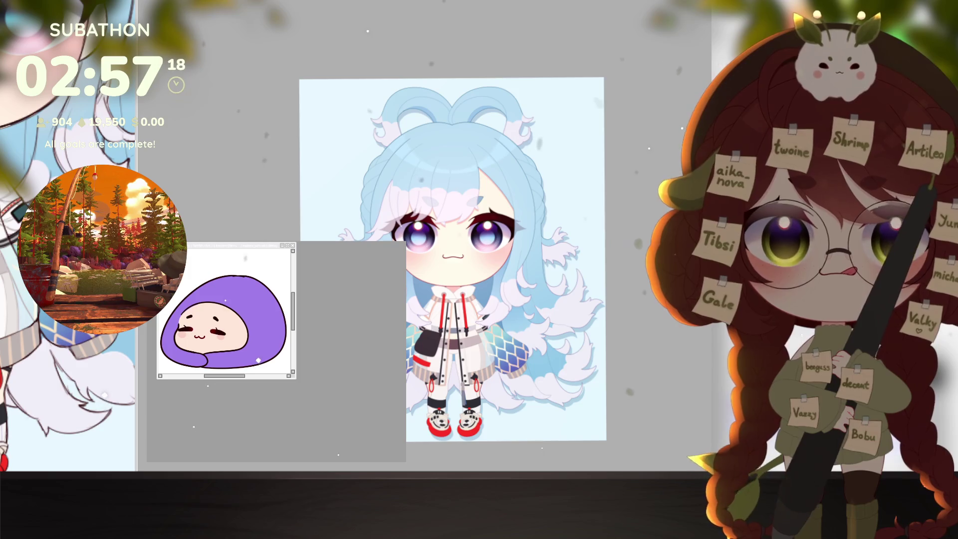
{"action": "left_click", "coordinate": [198, 247]}
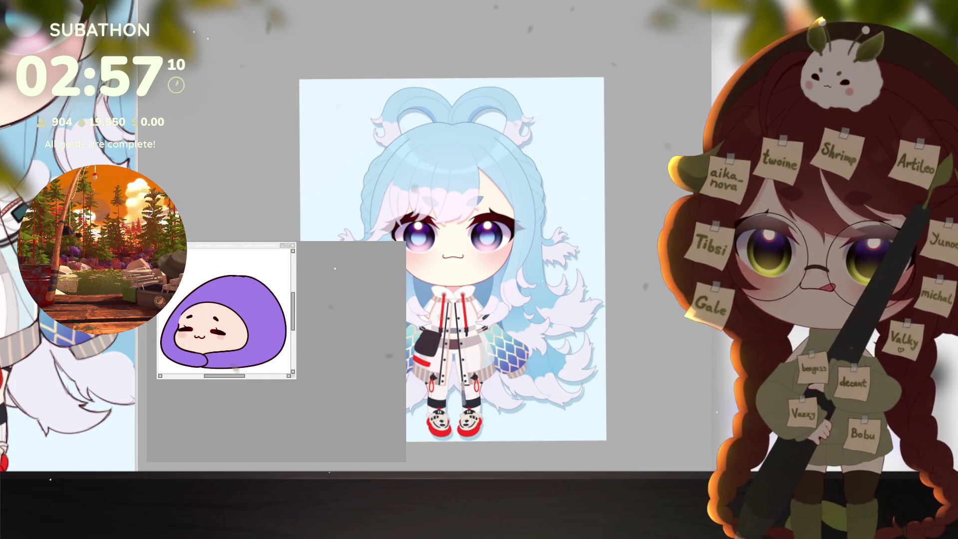
{"action": "double_click", "coordinate": [229, 248]}
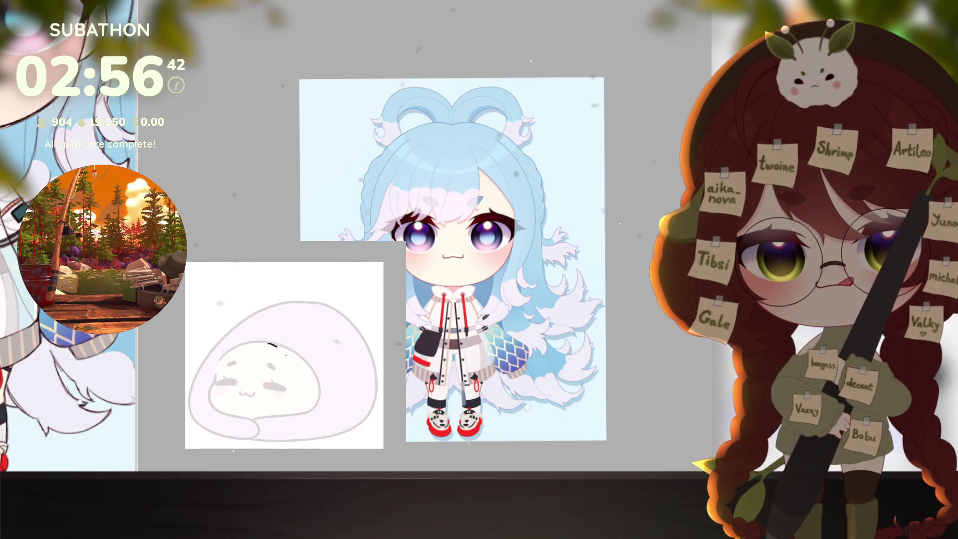
- Ink the first curved hair strand with a curl at its bottom, retrying it with undo and redo
{"action": "left_click_drag", "start_coordinate": [272, 344], "coordinate": [292, 387]}
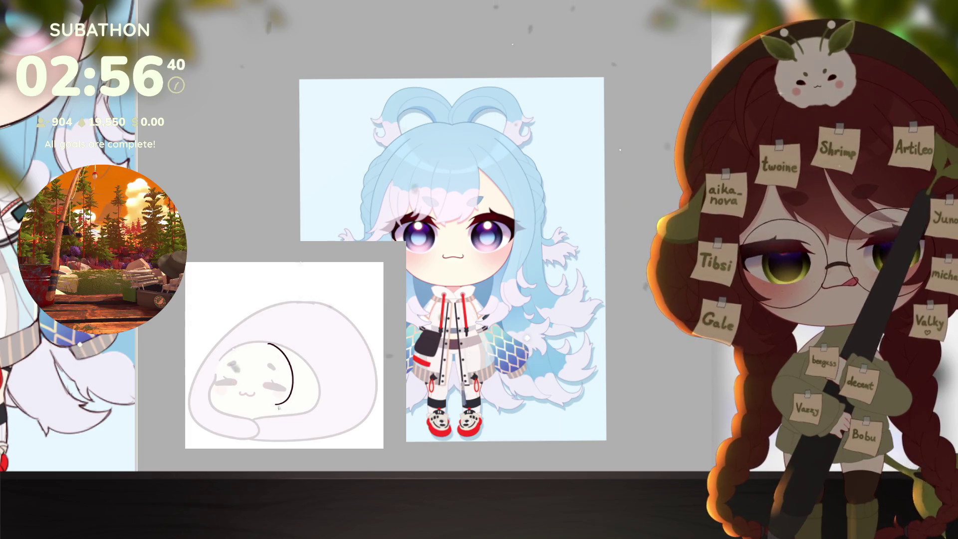
{"action": "key", "text": "ctrl+z"}
{"action": "left_click_drag", "start_coordinate": [282, 360], "coordinate": [276, 400]}
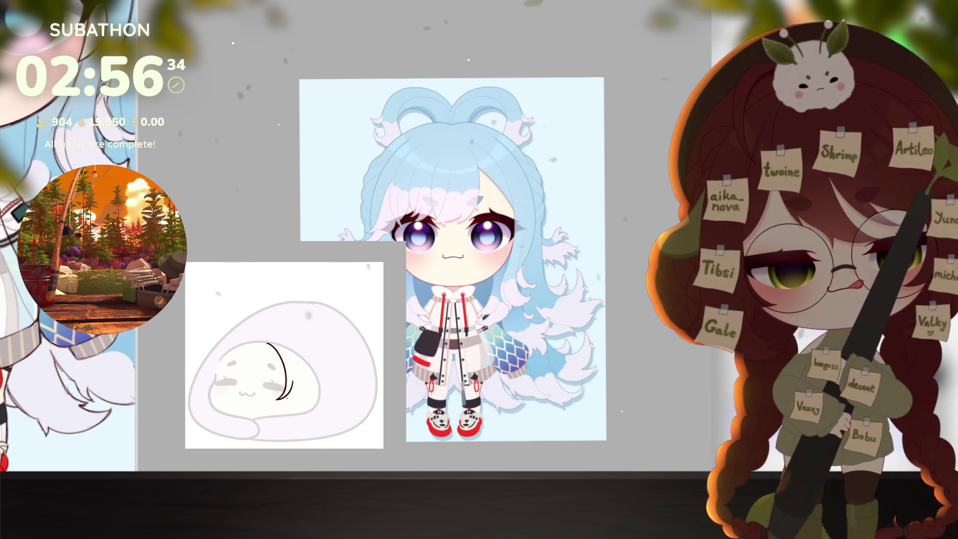
{"action": "mouse_move", "coordinate": [285, 399]}
{"action": "left_mouse_down"}
{"action": "mouse_move", "coordinate": [263, 419]}
{"action": "mouse_move", "coordinate": [304, 403]}
{"action": "mouse_move", "coordinate": [304, 414]}
{"action": "mouse_move", "coordinate": [306, 363]}
{"action": "left_mouse_up"}
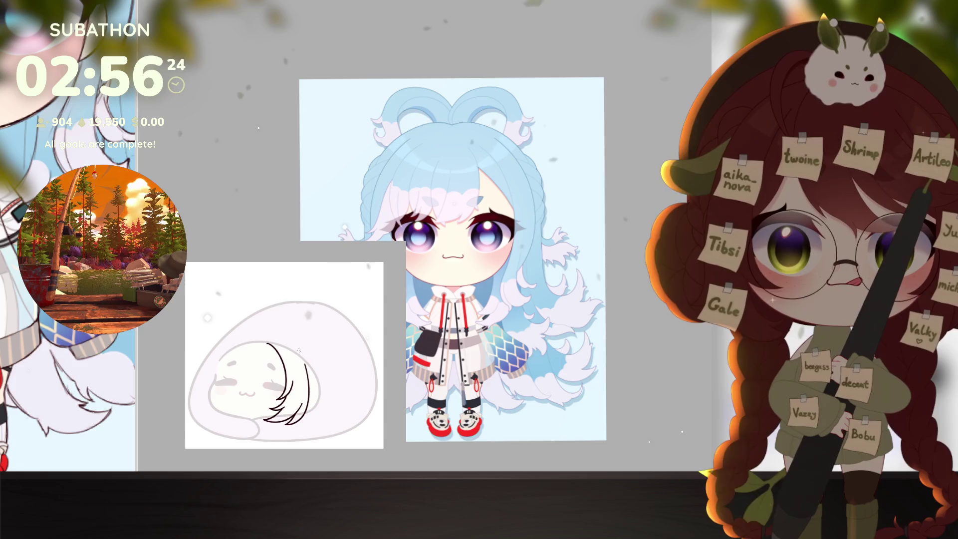
{"action": "key", "text": "ctrl+z"}
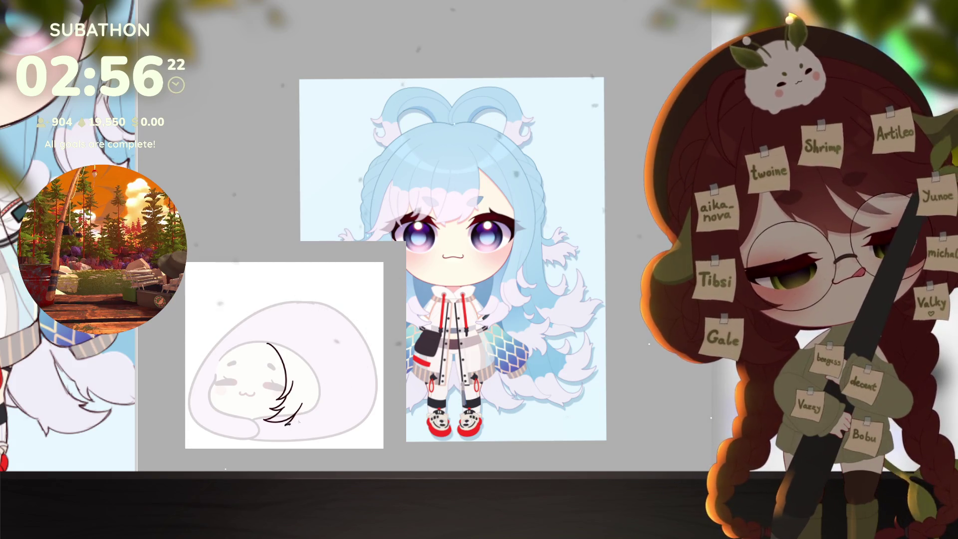
{"action": "key", "text": "ctrl+y"}
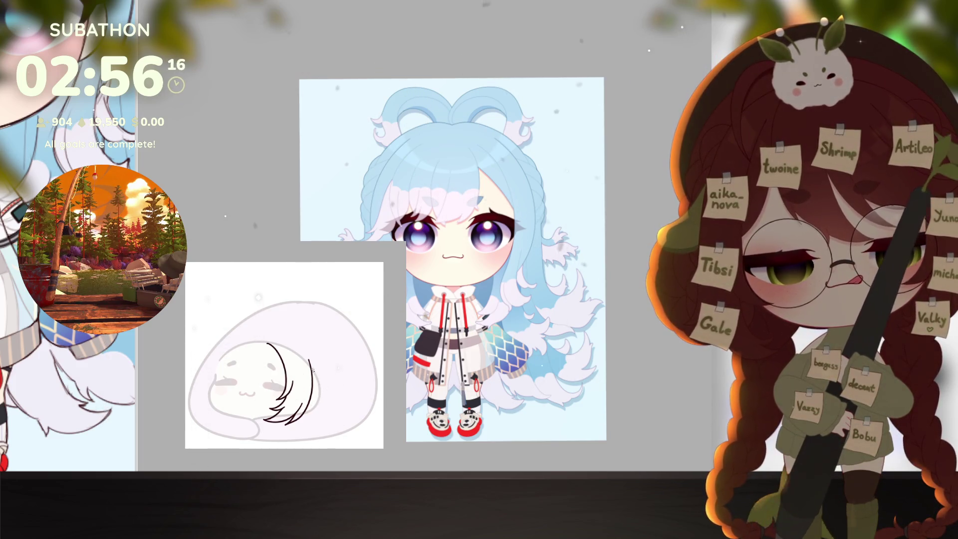
{"action": "key", "text": "ctrl+z"}
{"action": "key", "text": "ctrl+y"}
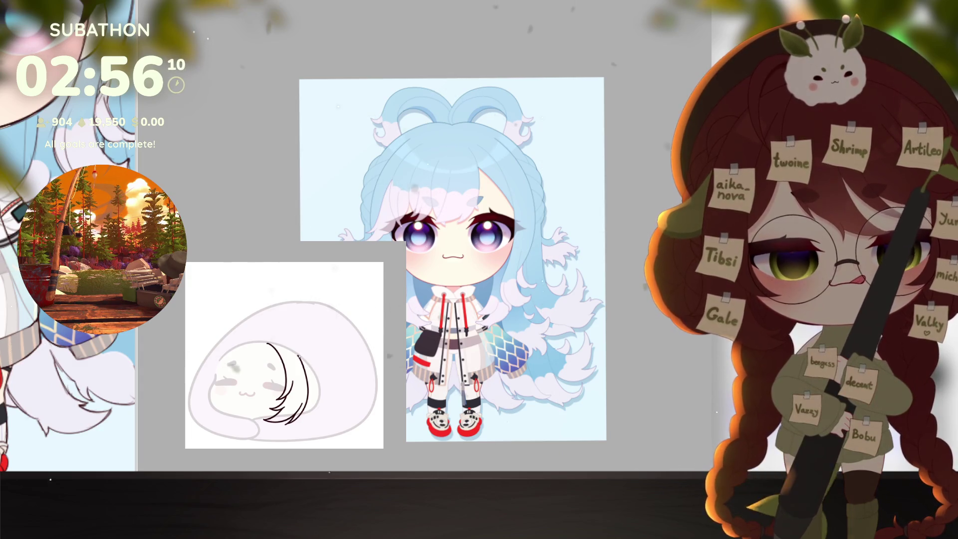
- Lengthen the hair strand tips and add a short strand along the hair's lower edge
{"action": "left_click_drag", "start_coordinate": [315, 372], "coordinate": [319, 375]}
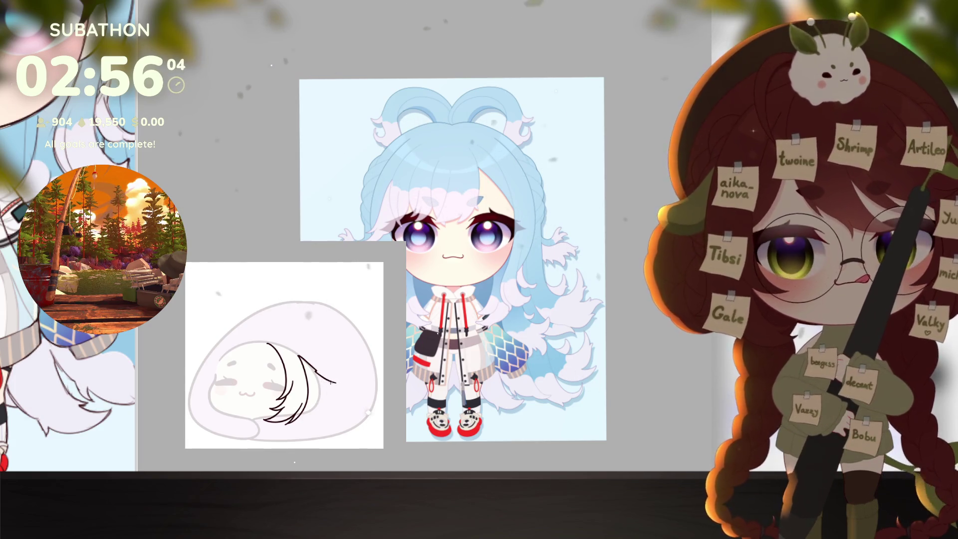
{"action": "left_click_drag", "start_coordinate": [333, 383], "coordinate": [340, 386]}
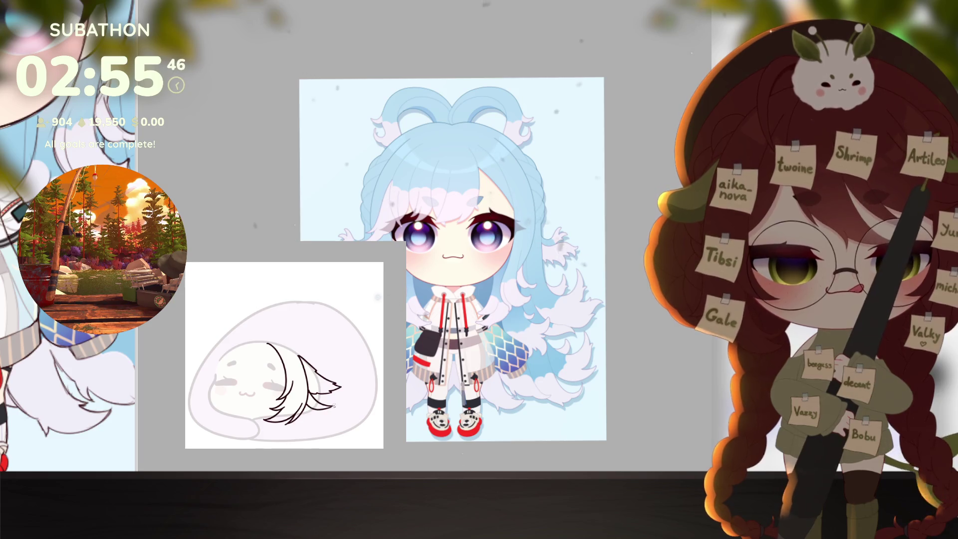
{"action": "left_click_drag", "start_coordinate": [323, 404], "coordinate": [303, 412]}
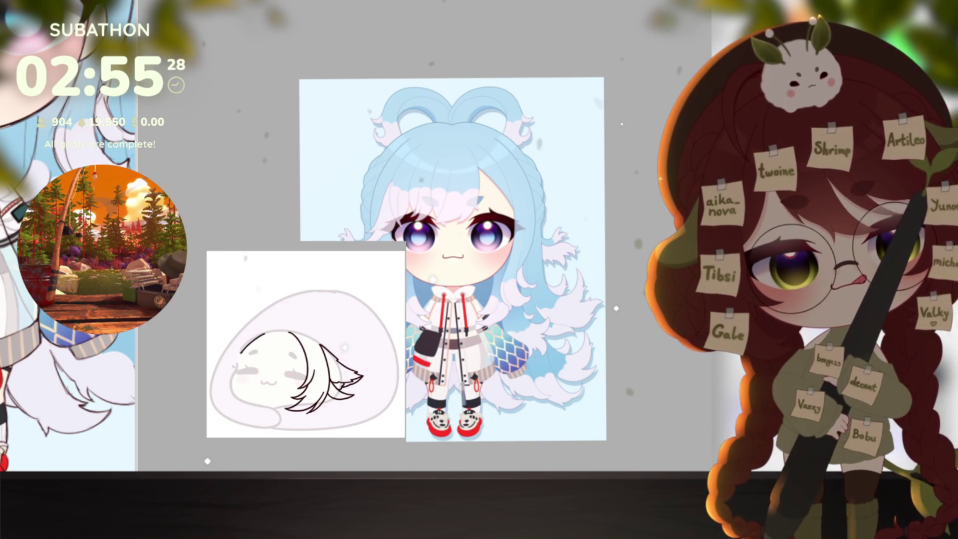
- Ink the left head outline, a curved top stroke and a strand down the left fringe
{"action": "left_click_drag", "start_coordinate": [288, 331], "coordinate": [234, 384]}
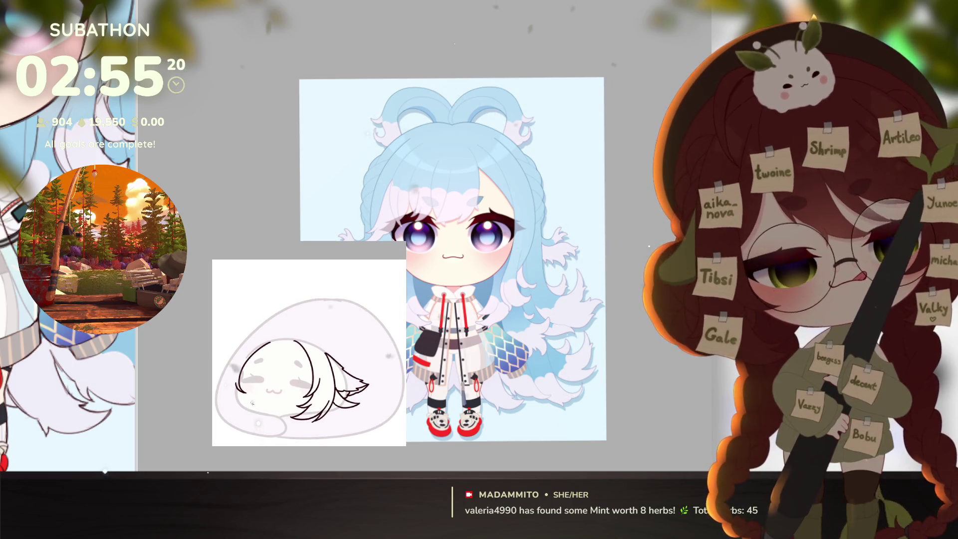
{"action": "left_click_drag", "start_coordinate": [240, 360], "coordinate": [270, 343]}
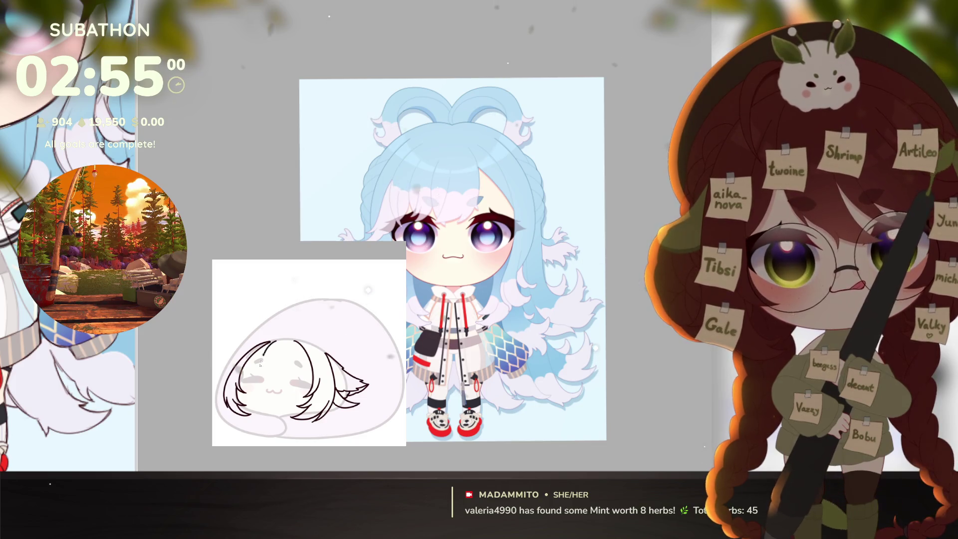
{"action": "left_click_drag", "start_coordinate": [266, 351], "coordinate": [267, 380]}
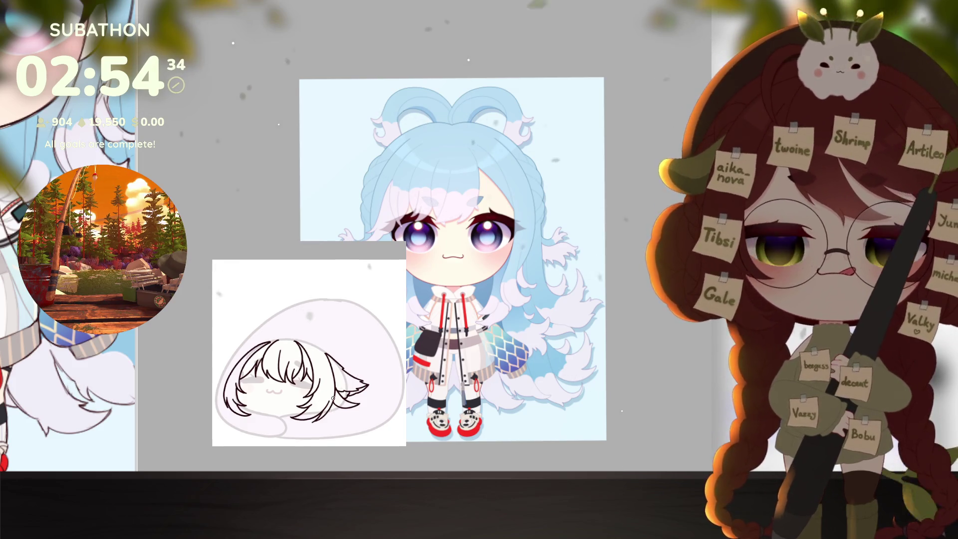
{"action": "left_click_drag", "start_coordinate": [287, 335], "coordinate": [320, 349]}
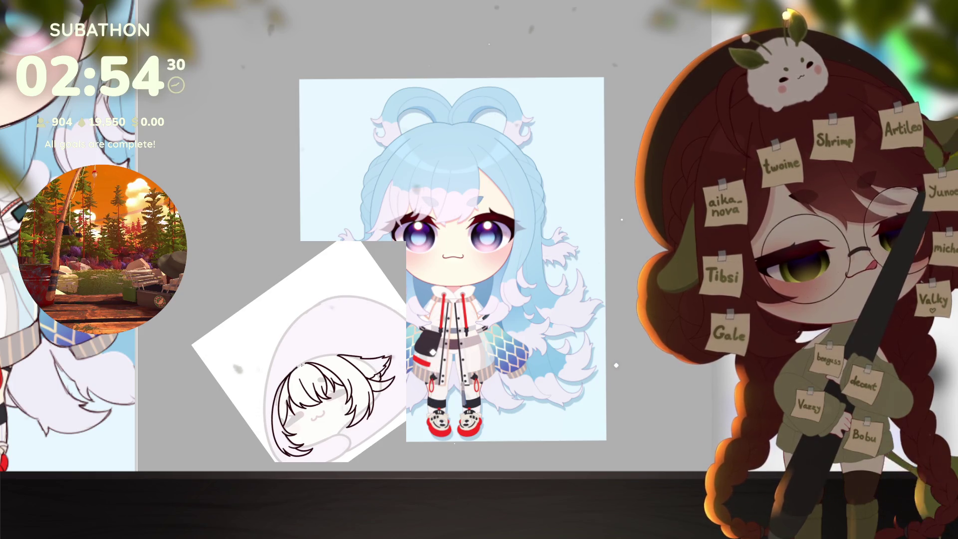
- Rotate the canvas back upright and drop the selection around the right bell
{"action": "mouse_move", "coordinate": [299, 349]}
{"action": "left_mouse_down"}
{"action": "mouse_move", "coordinate": [312, 375]}
{"action": "mouse_move", "coordinate": [351, 391]}
{"action": "left_mouse_up"}
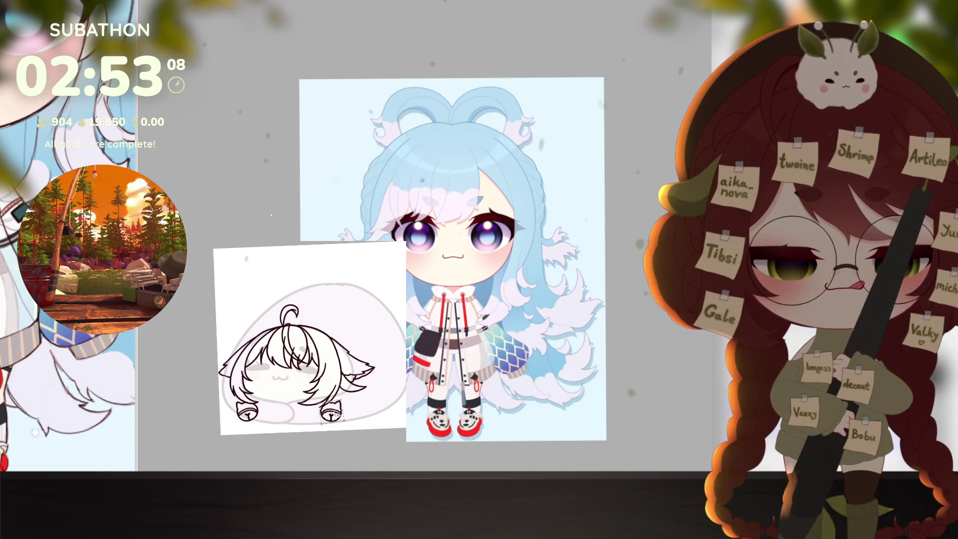
{"action": "key", "text": "ctrl+d"}
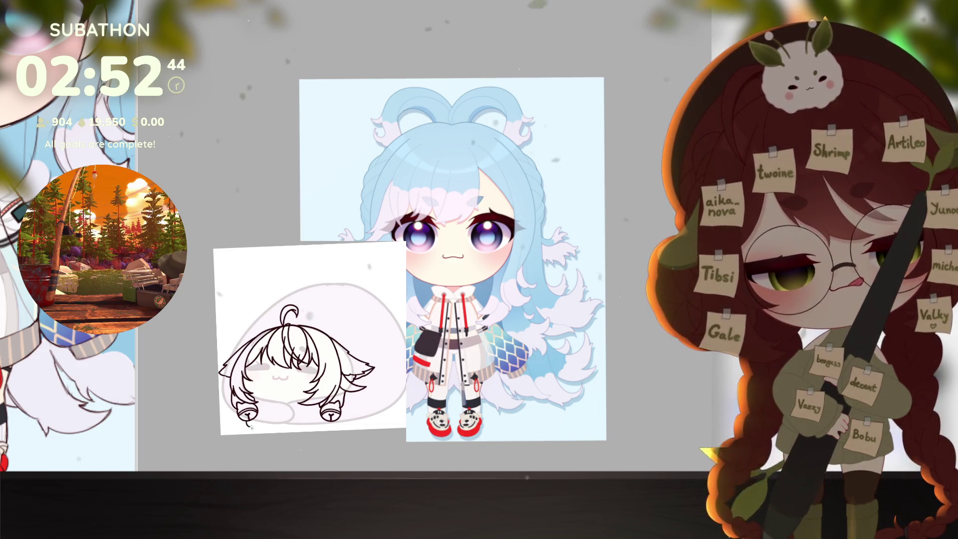
- Add a short line beneath the left bell
{"action": "left_click_drag", "start_coordinate": [249, 425], "coordinate": [271, 421]}
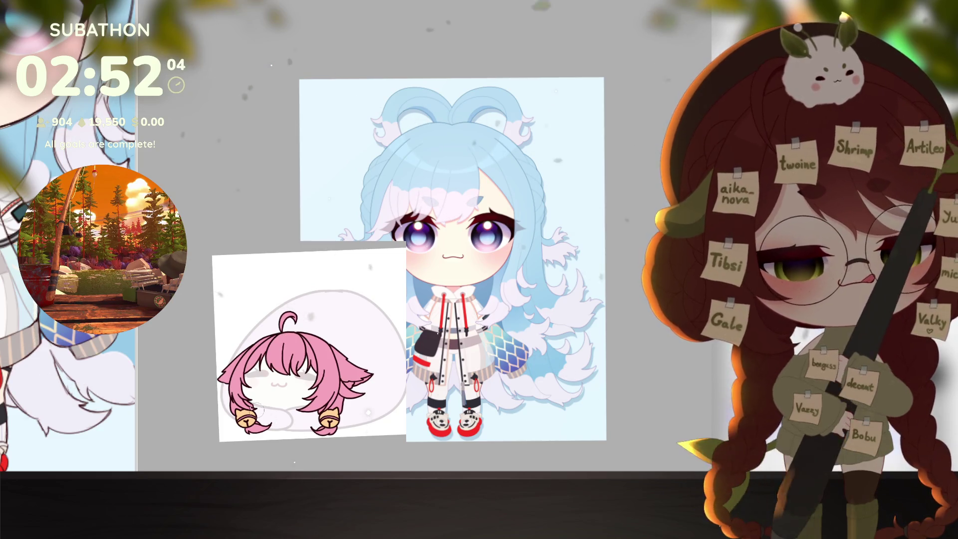
{"action": "scroll", "coordinate": [272, 316], "scroll_direction": "up", "scroll_amount": 3}
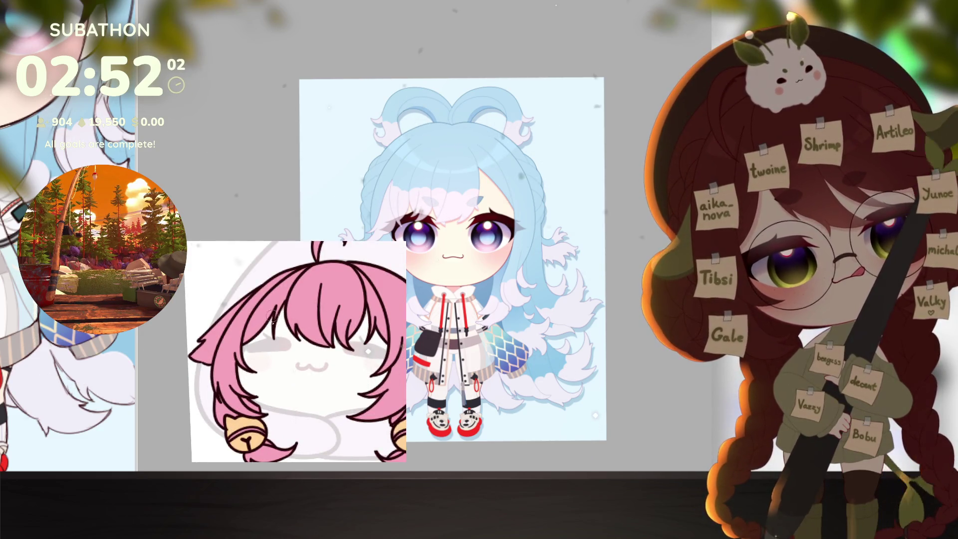
{"action": "scroll", "coordinate": [340, 407], "scroll_direction": "up", "scroll_amount": 1}
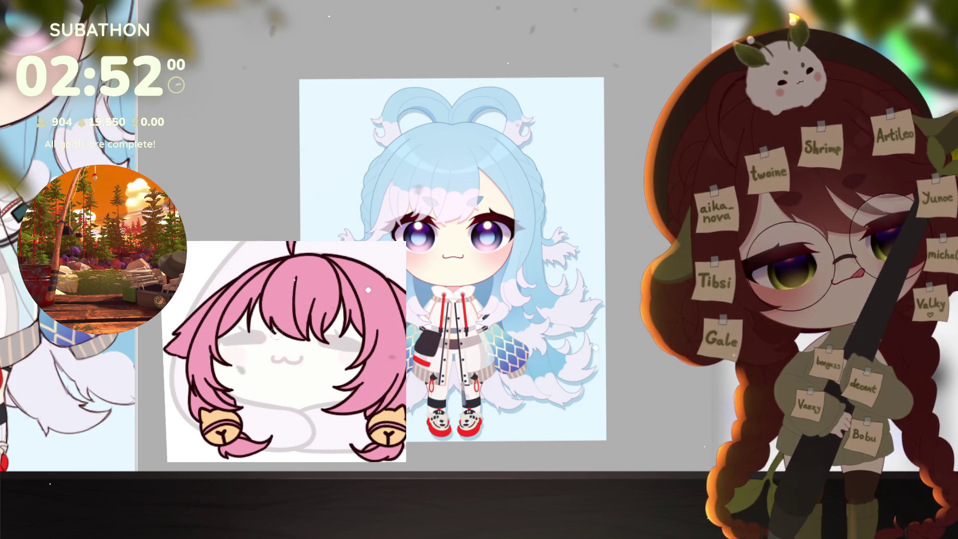
{"action": "scroll", "coordinate": [354, 369], "scroll_direction": "up", "scroll_amount": 1}
{"action": "left_click_drag", "start_coordinate": [353, 369], "coordinate": [331, 365]}
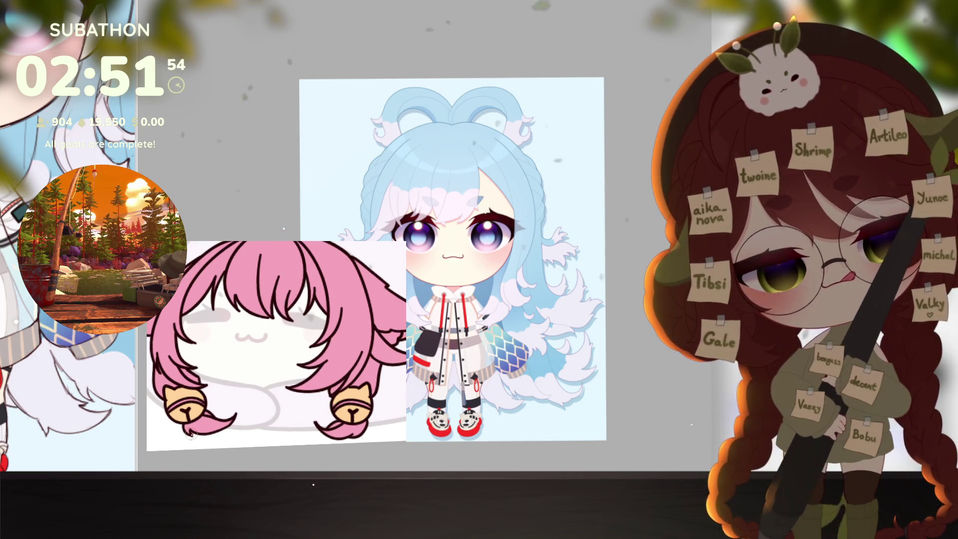
{"action": "left_click_drag", "start_coordinate": [299, 418], "coordinate": [264, 429]}
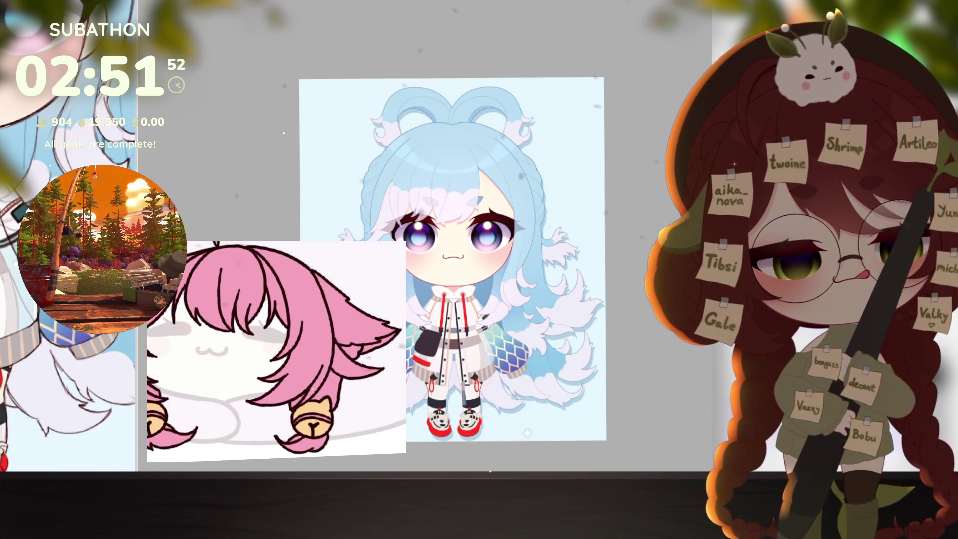
{"action": "scroll", "coordinate": [345, 431], "scroll_direction": "down", "scroll_amount": 3}
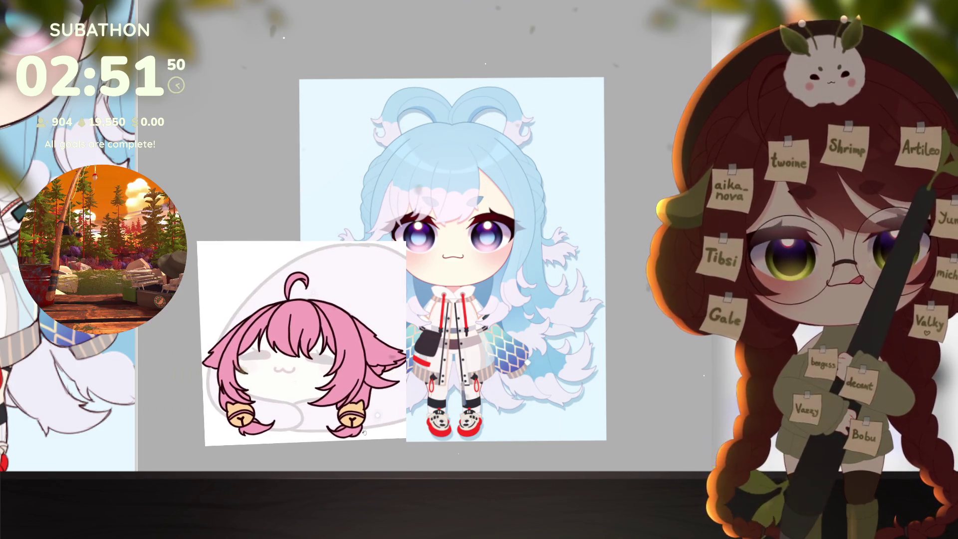
{"action": "scroll", "coordinate": [369, 429], "scroll_direction": "up", "scroll_amount": 1}
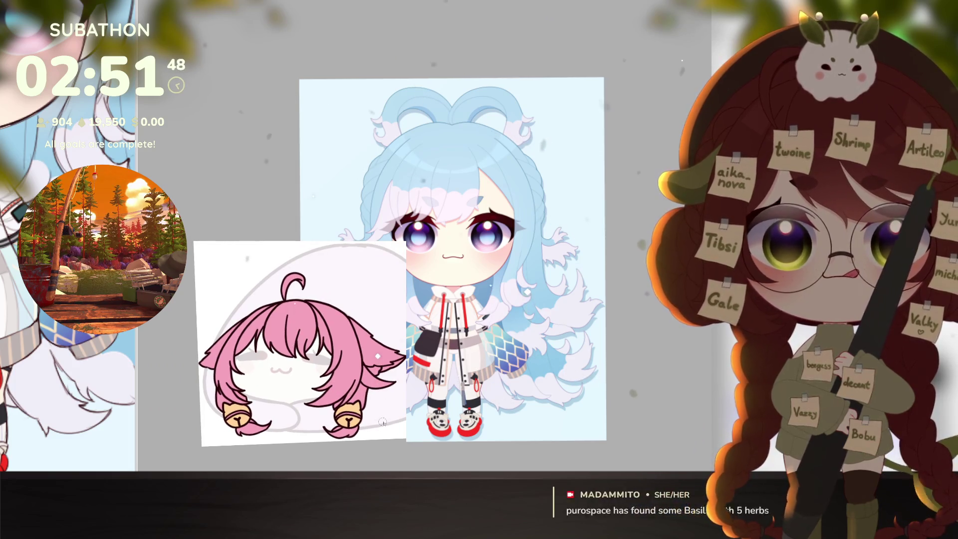
{"action": "scroll", "coordinate": [382, 428], "scroll_direction": "up", "scroll_amount": 1}
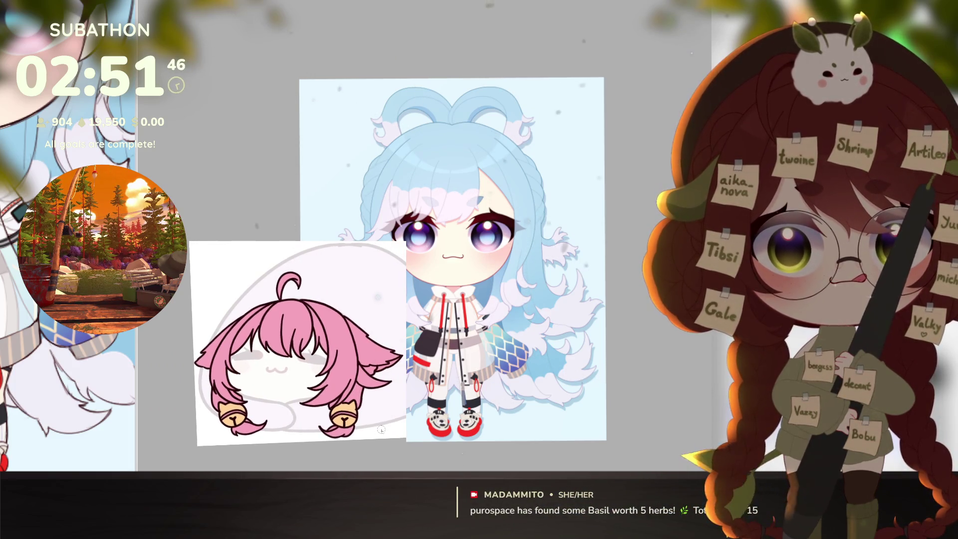
{"action": "scroll", "coordinate": [381, 429], "scroll_direction": "up", "scroll_amount": 1}
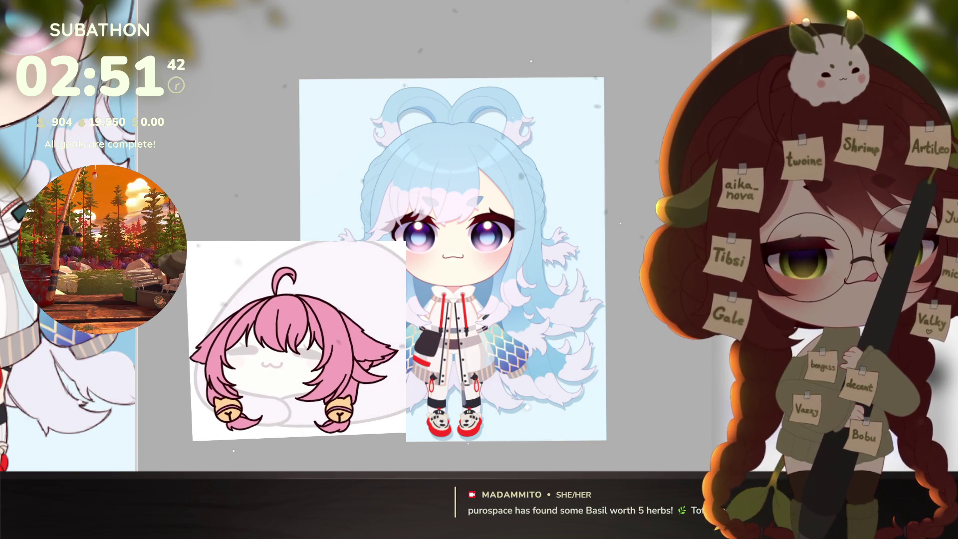
- Zoom the view to bring up the catgirl sketch canvas
{"action": "scroll", "coordinate": [340, 428], "scroll_direction": "up", "scroll_amount": 3}
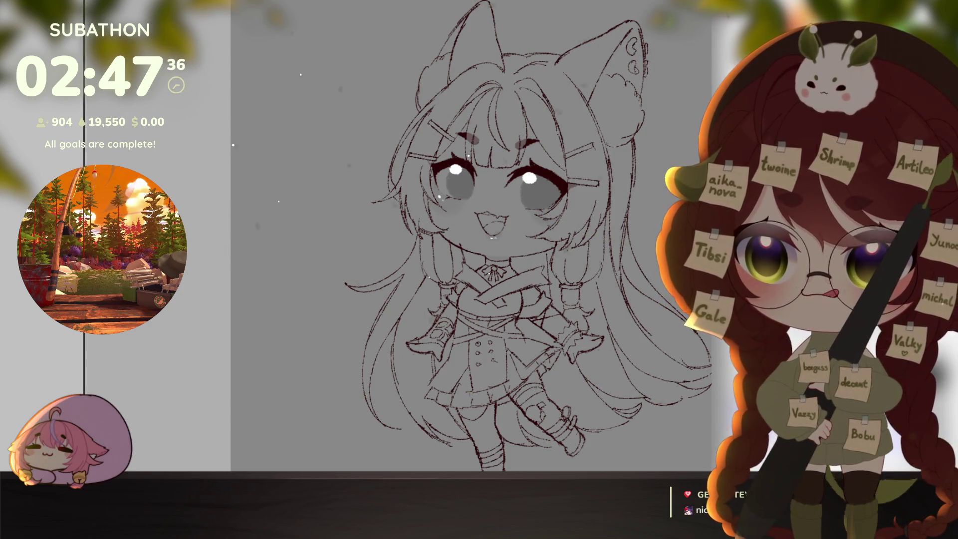
- Bring up the character reference, shrink it to a narrow left strip, and shift the sketch left
{"action": "key", "text": "alt+Tab"}
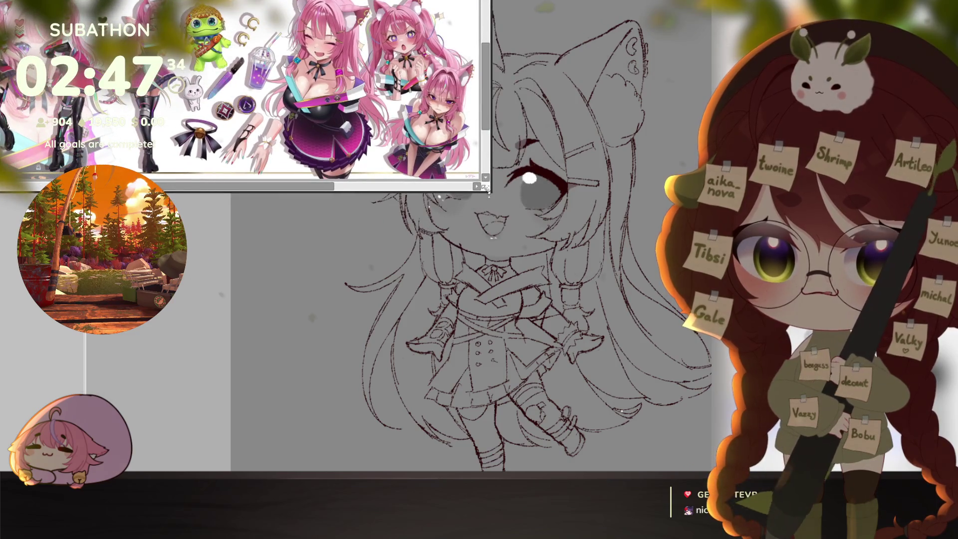
{"action": "mouse_move", "coordinate": [485, 188]}
{"action": "left_mouse_down"}
{"action": "mouse_move", "coordinate": [257, 456]}
{"action": "mouse_move", "coordinate": [107, 407]}
{"action": "mouse_move", "coordinate": [85, 409]}
{"action": "left_mouse_up"}
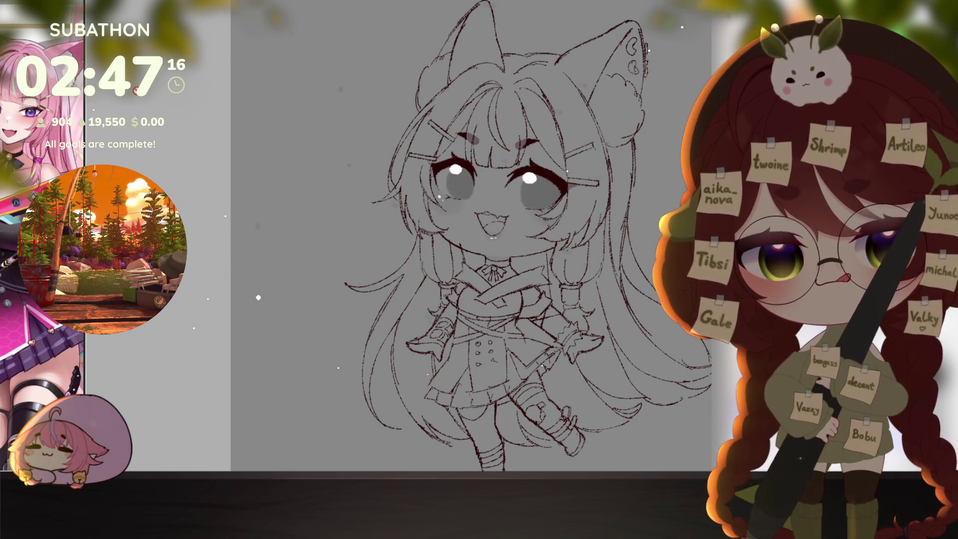
{"action": "left_click_drag", "start_coordinate": [744, 373], "coordinate": [693, 368]}
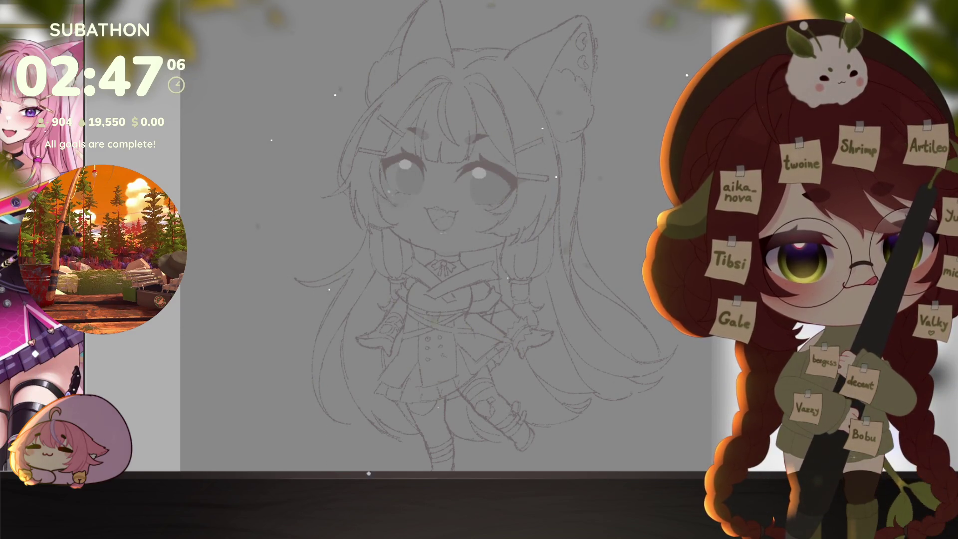
- Ink the left face contour from cheek to chin, the right jaw and the neck line
{"action": "scroll", "coordinate": [369, 147], "scroll_direction": "up", "scroll_amount": 3}
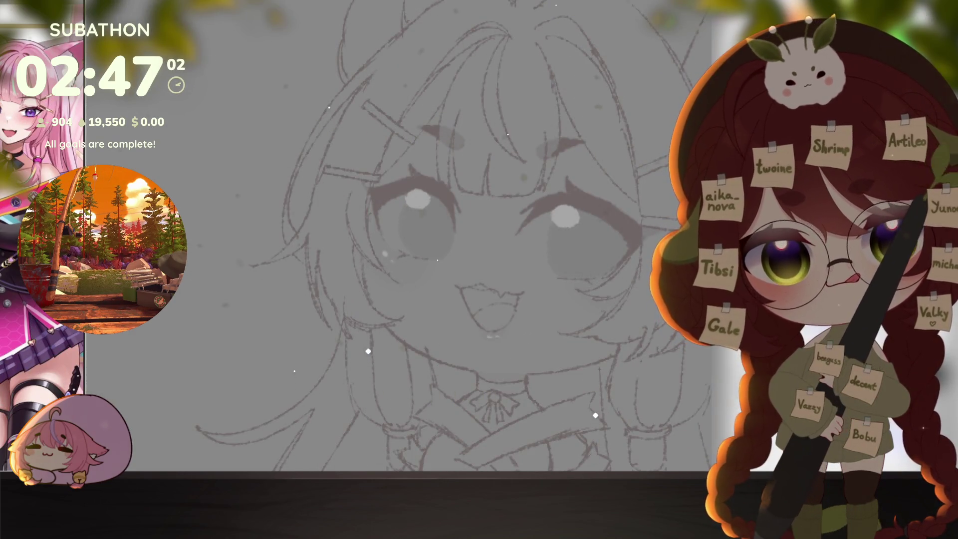
{"action": "left_click_drag", "start_coordinate": [368, 111], "coordinate": [373, 183]}
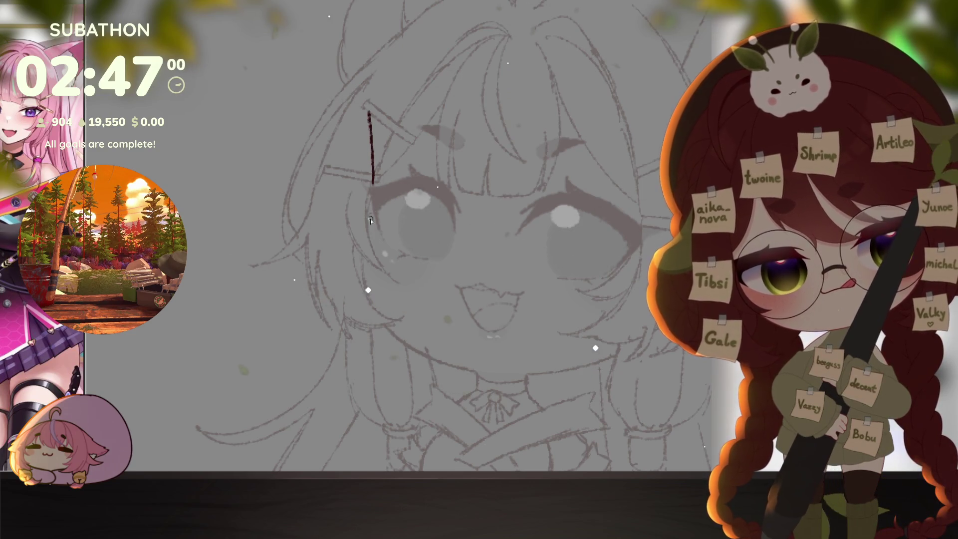
{"action": "mouse_move", "coordinate": [370, 218]}
{"action": "left_mouse_down"}
{"action": "mouse_move", "coordinate": [367, 309]}
{"action": "mouse_move", "coordinate": [424, 355]}
{"action": "mouse_move", "coordinate": [475, 369]}
{"action": "mouse_move", "coordinate": [477, 387]}
{"action": "left_mouse_up"}
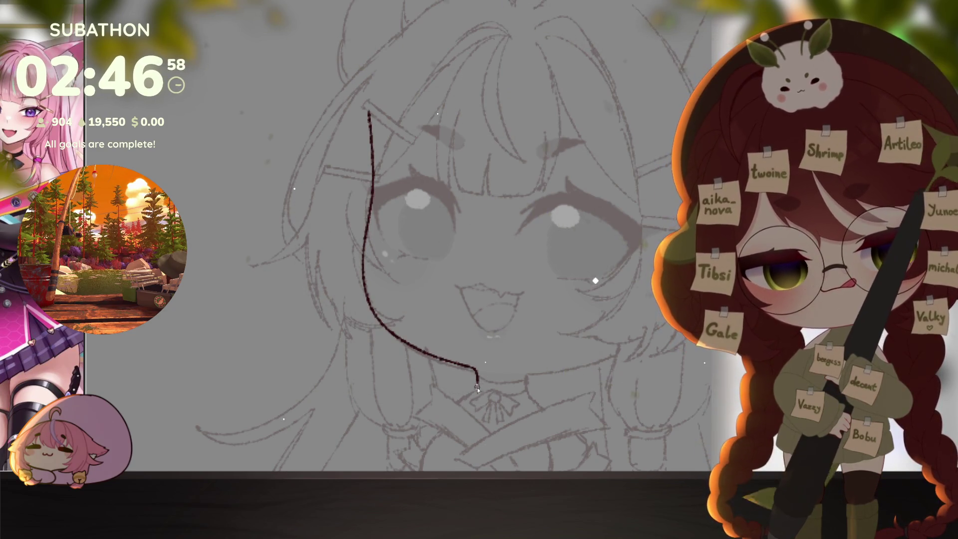
{"action": "left_click_drag", "start_coordinate": [566, 412], "coordinate": [577, 352]}
{"action": "left_click_drag", "start_coordinate": [626, 321], "coordinate": [606, 327]}
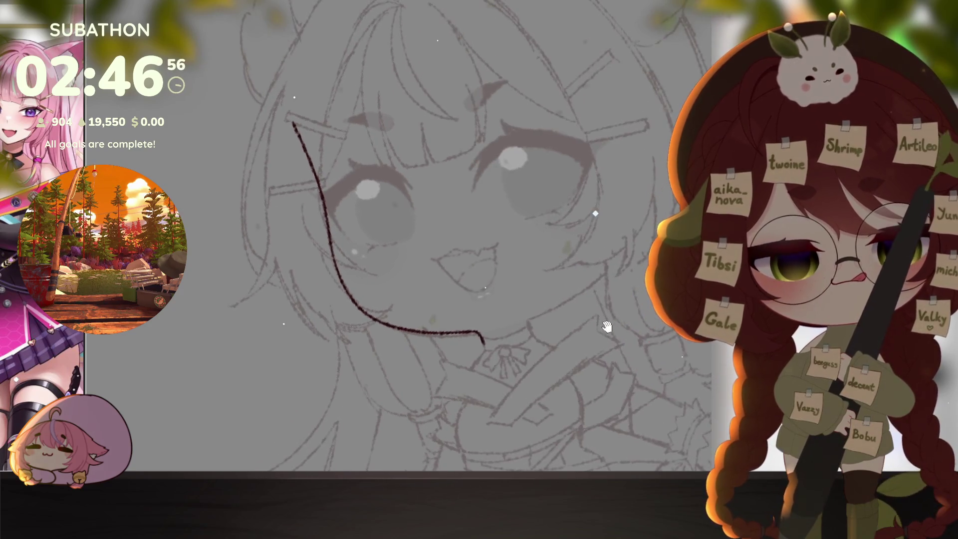
{"action": "mouse_move", "coordinate": [582, 288]}
{"action": "left_mouse_down"}
{"action": "mouse_move", "coordinate": [529, 320]}
{"action": "mouse_move", "coordinate": [561, 351]}
{"action": "left_mouse_up"}
{"action": "left_click_drag", "start_coordinate": [561, 352], "coordinate": [577, 307]}
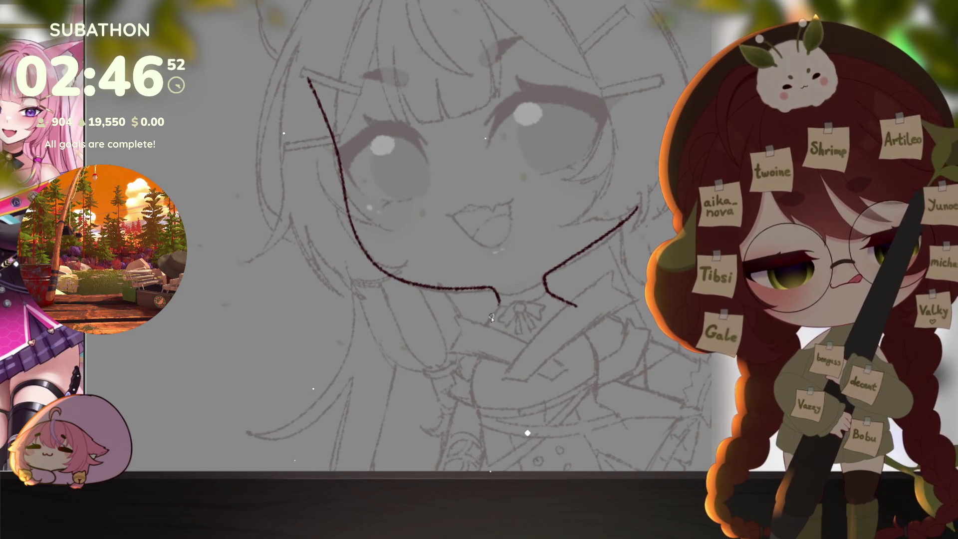
{"action": "mouse_move", "coordinate": [499, 300]}
{"action": "left_mouse_down"}
{"action": "mouse_move", "coordinate": [476, 342]}
{"action": "mouse_move", "coordinate": [581, 348]}
{"action": "left_mouse_up"}
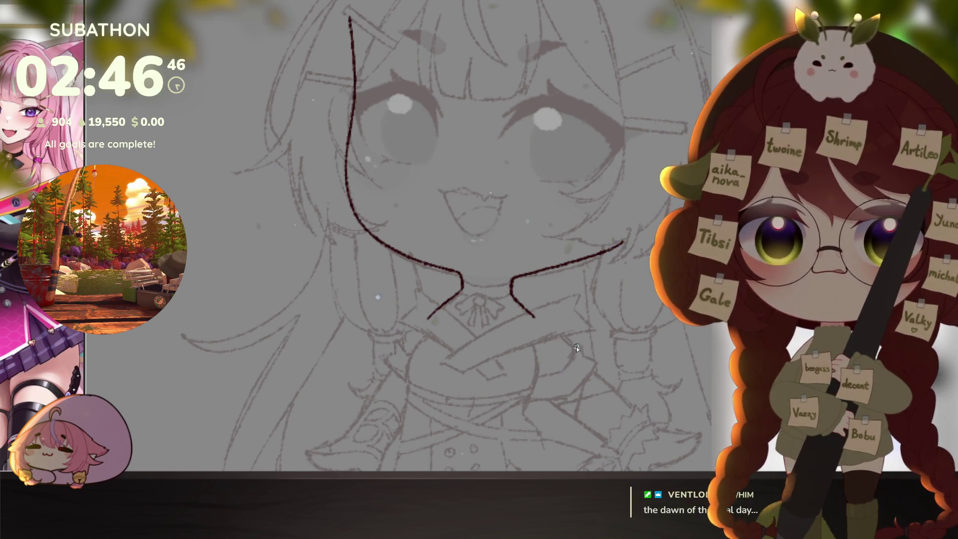
- Ink the left sleeve's outer edge and cuff, removing a stray stroke at its end
{"action": "mouse_move", "coordinate": [546, 430]}
{"action": "left_mouse_down"}
{"action": "mouse_move", "coordinate": [587, 331]}
{"action": "mouse_move", "coordinate": [633, 372]}
{"action": "left_mouse_up"}
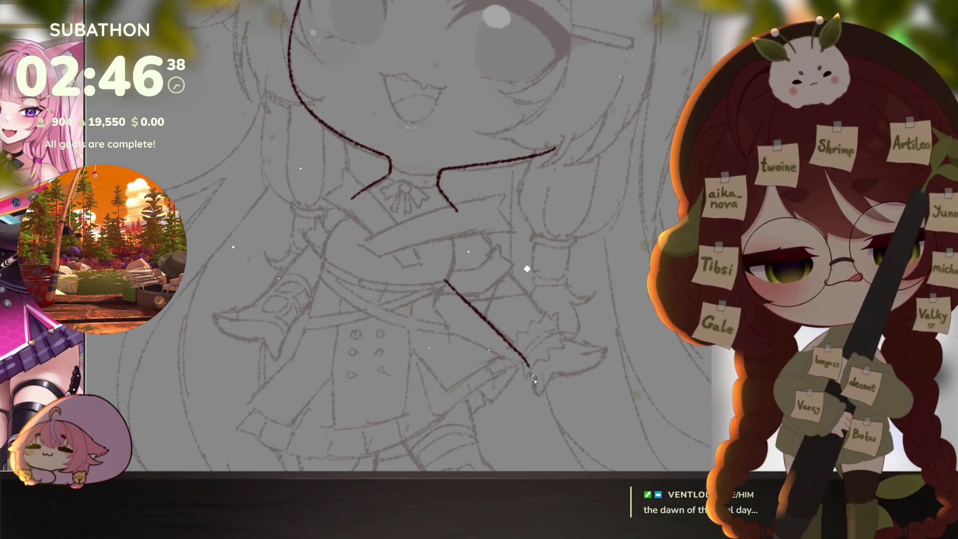
{"action": "left_click_drag", "start_coordinate": [624, 395], "coordinate": [597, 384]}
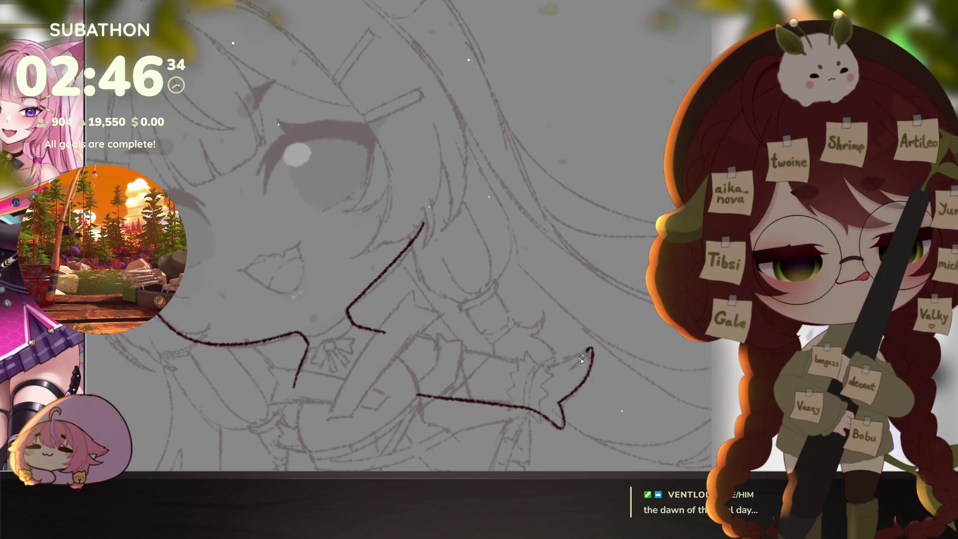
{"action": "key", "text": "Escape"}
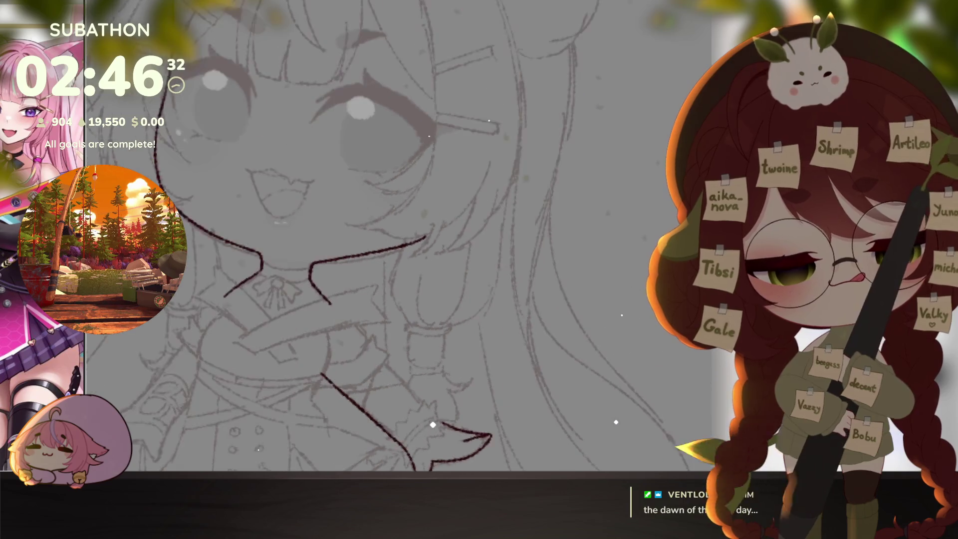
{"action": "left_click_drag", "start_coordinate": [514, 312], "coordinate": [504, 345]}
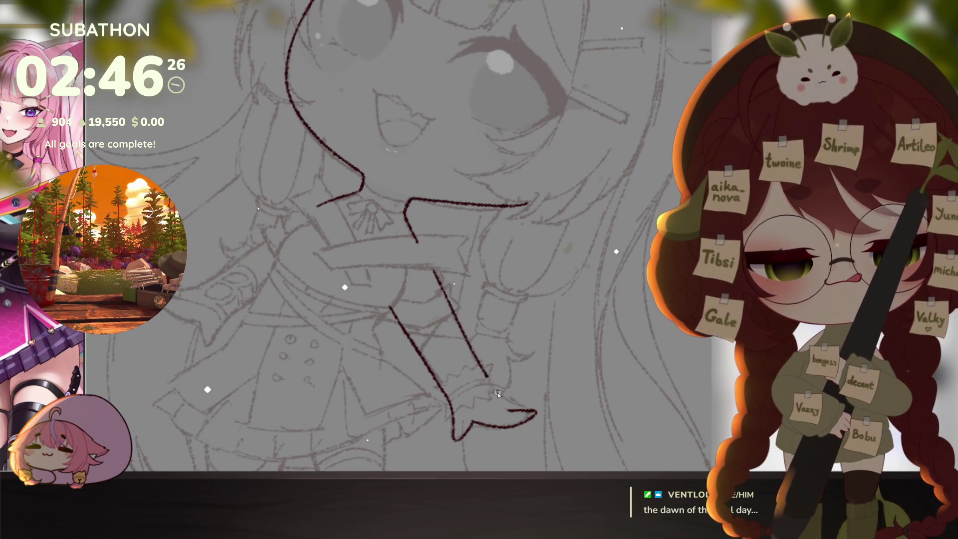
{"action": "mouse_move", "coordinate": [597, 441]}
{"action": "left_mouse_down"}
{"action": "mouse_move", "coordinate": [634, 342]}
{"action": "mouse_move", "coordinate": [634, 264]}
{"action": "mouse_move", "coordinate": [576, 380]}
{"action": "mouse_move", "coordinate": [728, 519]}
{"action": "left_mouse_up"}
{"action": "mouse_move", "coordinate": [502, 248]}
{"action": "left_mouse_down"}
{"action": "mouse_move", "coordinate": [425, 385]}
{"action": "mouse_move", "coordinate": [511, 332]}
{"action": "mouse_move", "coordinate": [493, 367]}
{"action": "left_mouse_up"}
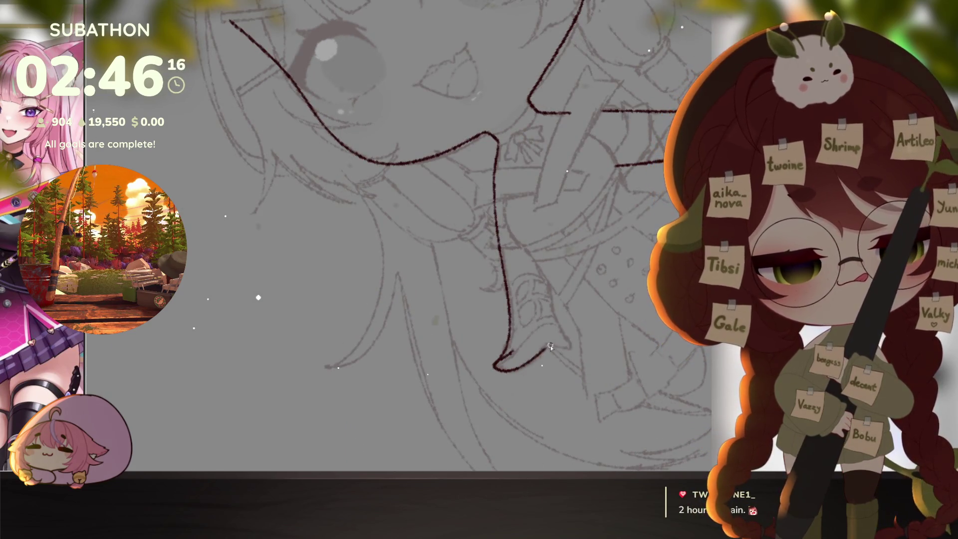
{"action": "key", "text": "Home"}
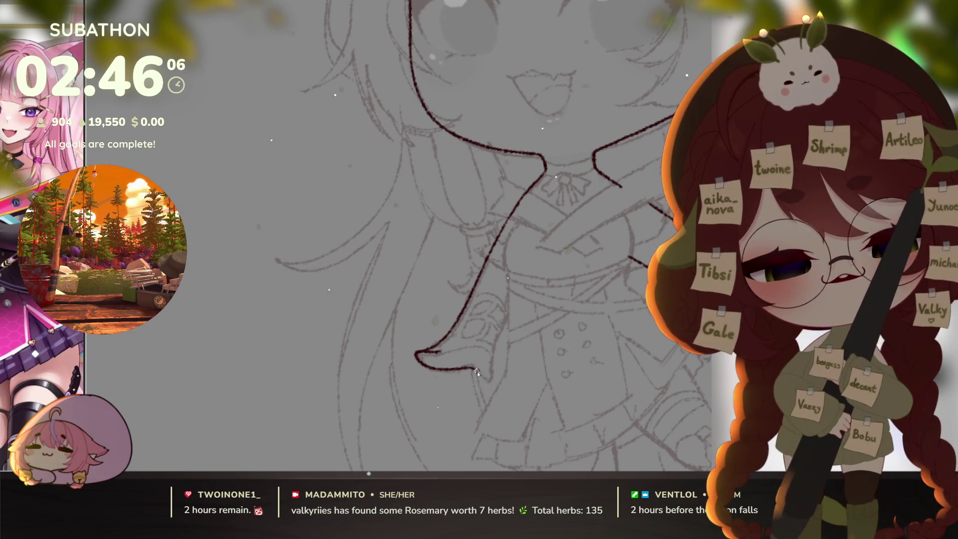
{"action": "key", "text": "ctrl+z"}
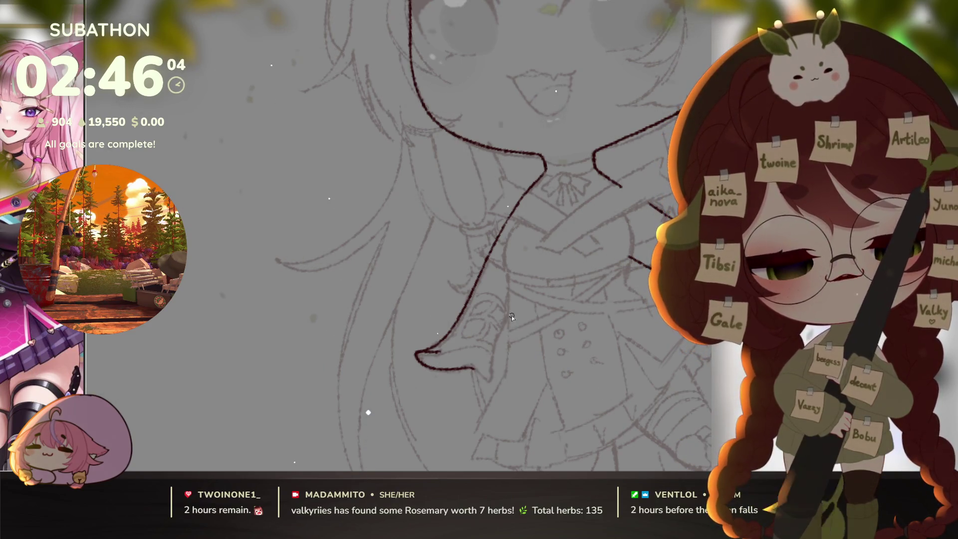
{"action": "mouse_move", "coordinate": [509, 319]}
{"action": "left_mouse_down"}
{"action": "mouse_move", "coordinate": [490, 367]}
{"action": "mouse_move", "coordinate": [474, 370]}
{"action": "left_mouse_up"}
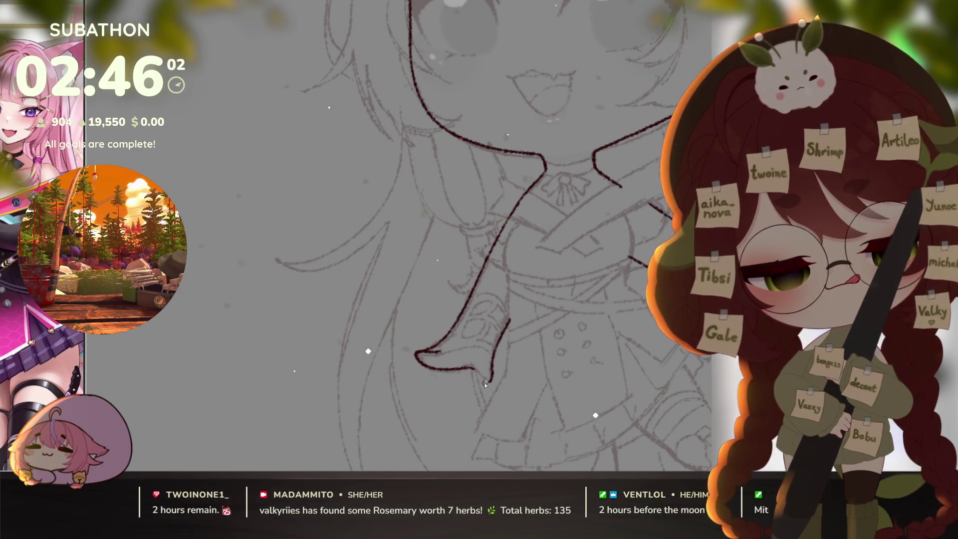
{"action": "scroll", "coordinate": [474, 371], "scroll_direction": "down", "scroll_amount": 5}
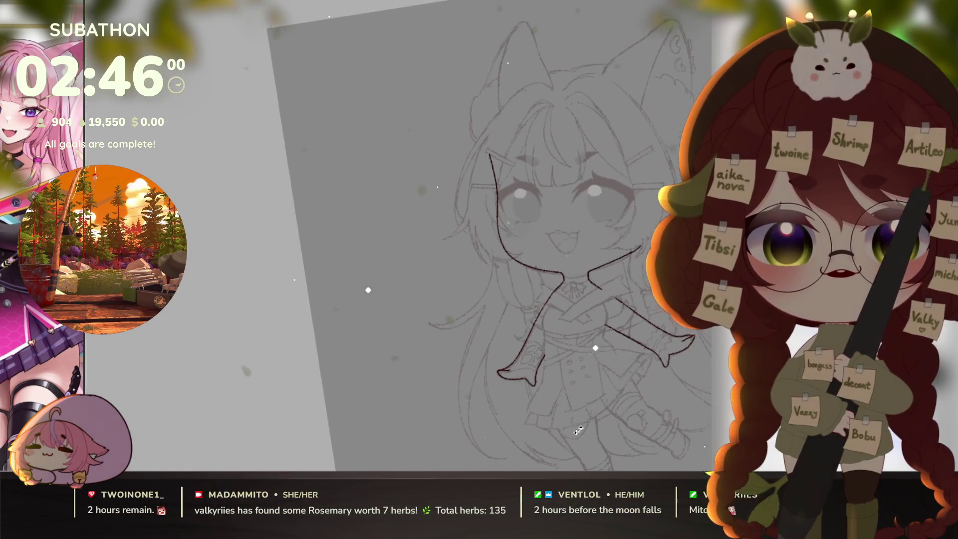
{"action": "scroll", "coordinate": [551, 343], "scroll_direction": "up", "scroll_amount": 4}
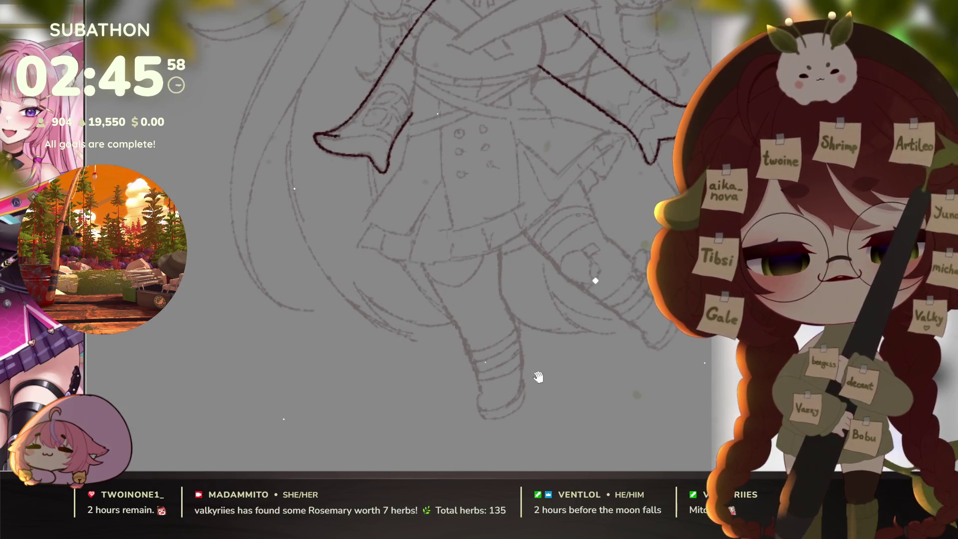
{"action": "scroll", "coordinate": [433, 274], "scroll_direction": "up", "scroll_amount": 2}
{"action": "left_click_drag", "start_coordinate": [391, 170], "coordinate": [428, 247]}
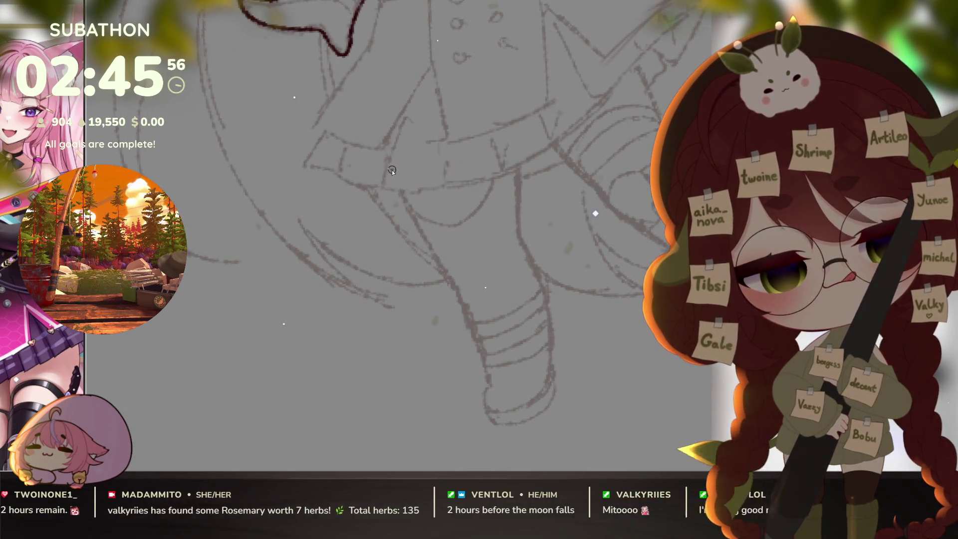
{"action": "left_click_drag", "start_coordinate": [446, 281], "coordinate": [491, 390]}
{"action": "mouse_move", "coordinate": [517, 139]}
{"action": "left_mouse_down"}
{"action": "mouse_move", "coordinate": [521, 242]}
{"action": "mouse_move", "coordinate": [552, 366]}
{"action": "left_mouse_up"}
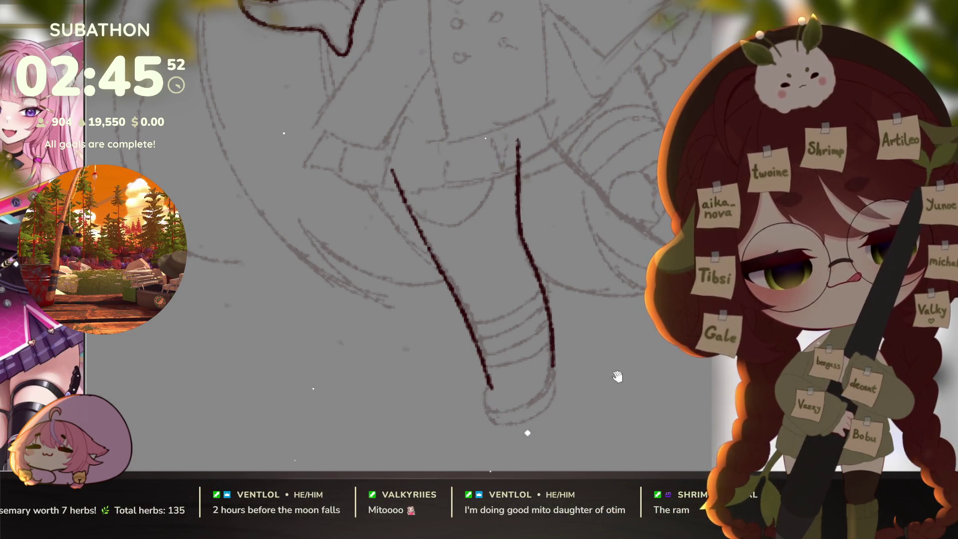
{"action": "left_click_drag", "start_coordinate": [679, 212], "coordinate": [564, 252]}
{"action": "mouse_move", "coordinate": [427, 170]}
{"action": "left_mouse_down"}
{"action": "mouse_move", "coordinate": [575, 309]}
{"action": "mouse_move", "coordinate": [620, 336]}
{"action": "mouse_move", "coordinate": [607, 399]}
{"action": "left_mouse_up"}
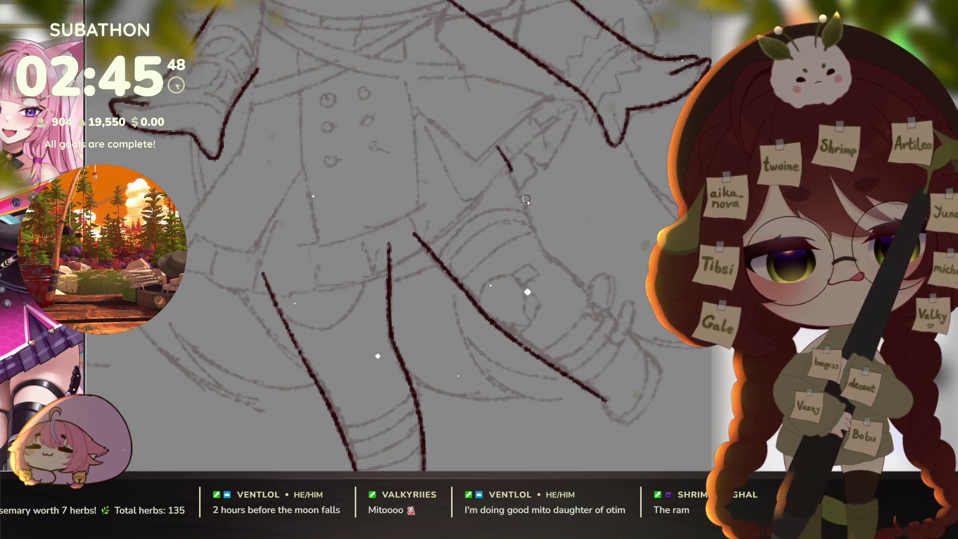
{"action": "left_click_drag", "start_coordinate": [497, 146], "coordinate": [562, 271]}
{"action": "key", "text": "ctrl+0"}
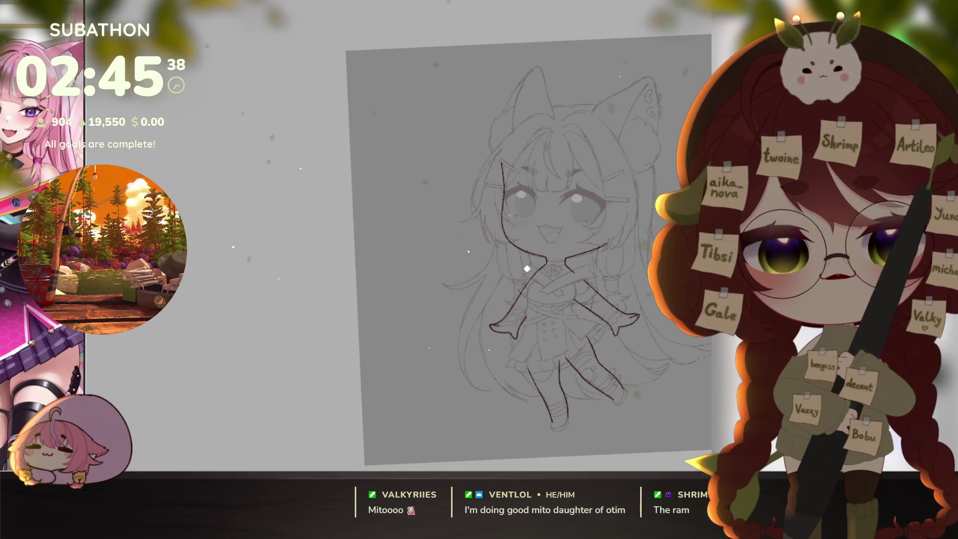
- Ink the right cat ear's outline, inner line and fluffy inner-ear fur
{"action": "scroll", "coordinate": [527, 252], "scroll_direction": "up", "scroll_amount": 3}
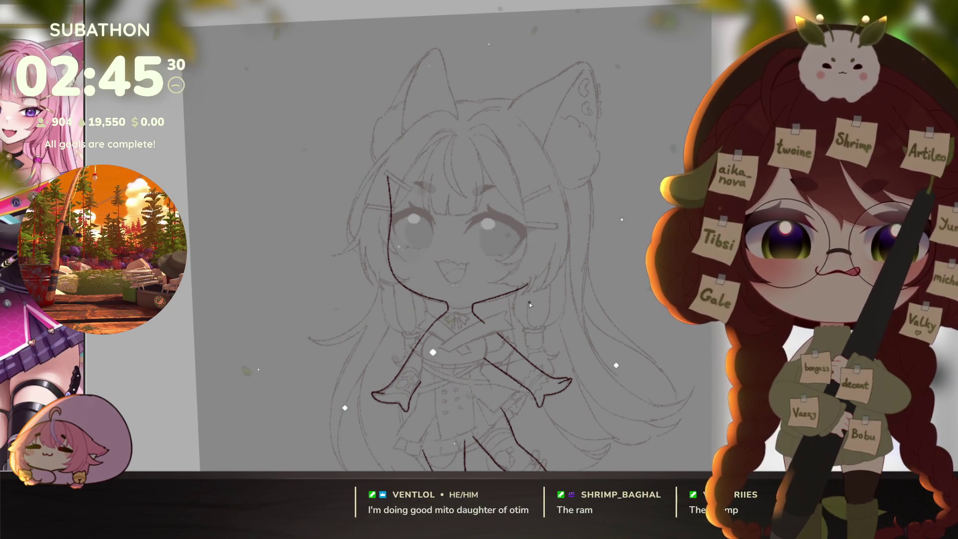
{"action": "scroll", "coordinate": [530, 305], "scroll_direction": "up", "scroll_amount": 5}
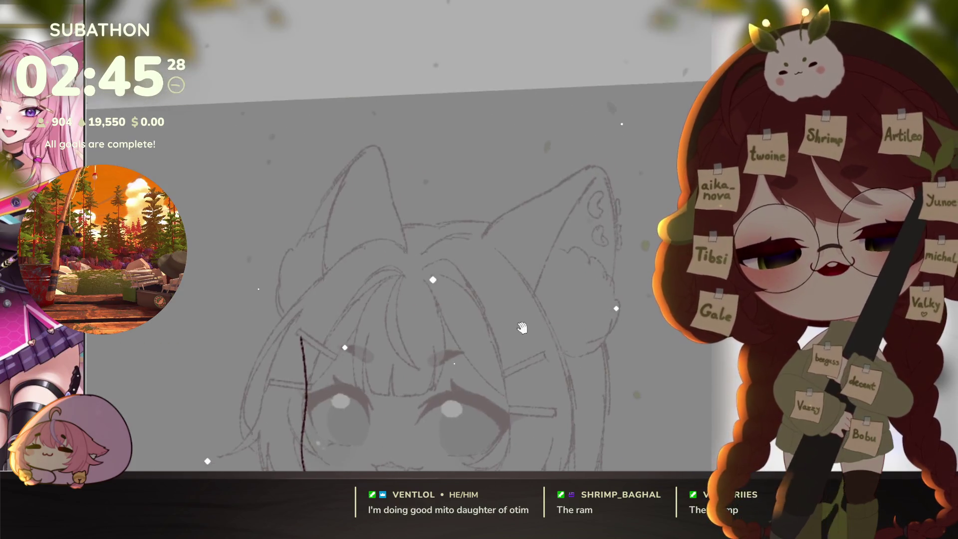
{"action": "left_click_drag", "start_coordinate": [552, 365], "coordinate": [542, 379]}
{"action": "left_click_drag", "start_coordinate": [439, 266], "coordinate": [431, 278]}
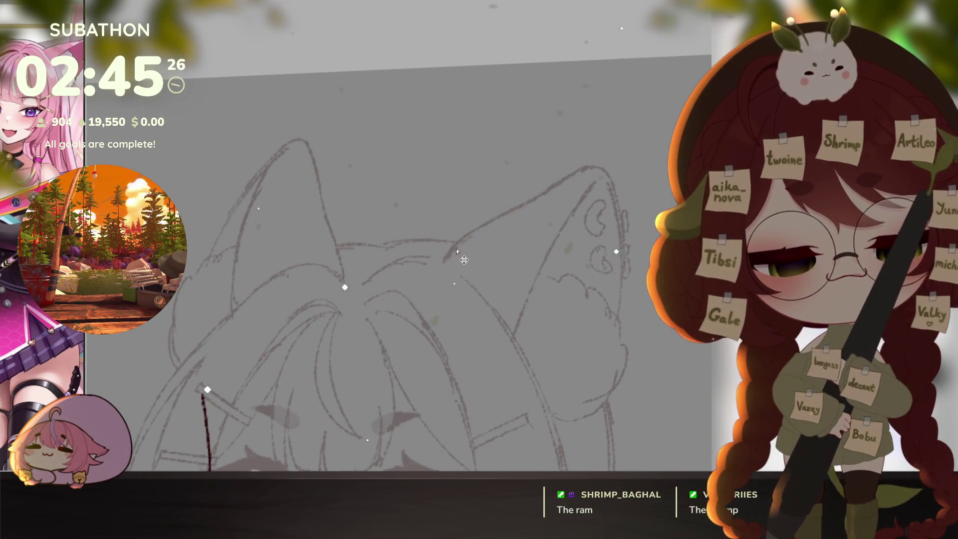
{"action": "mouse_move", "coordinate": [460, 239]}
{"action": "left_mouse_down"}
{"action": "mouse_move", "coordinate": [600, 168]}
{"action": "mouse_move", "coordinate": [621, 225]}
{"action": "mouse_move", "coordinate": [621, 331]}
{"action": "left_mouse_up"}
{"action": "left_click_drag", "start_coordinate": [503, 370], "coordinate": [593, 183]}
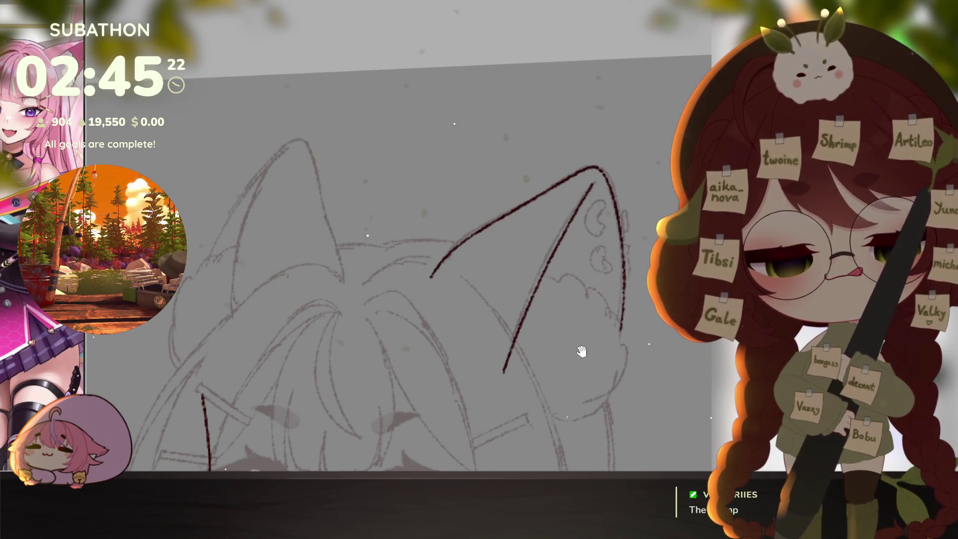
{"action": "scroll", "coordinate": [543, 230], "scroll_direction": "down", "scroll_amount": 2}
{"action": "mouse_move", "coordinate": [543, 228]}
{"action": "left_mouse_down"}
{"action": "mouse_move", "coordinate": [577, 231]}
{"action": "mouse_move", "coordinate": [589, 258]}
{"action": "mouse_move", "coordinate": [608, 250]}
{"action": "mouse_move", "coordinate": [615, 286]}
{"action": "left_mouse_up"}
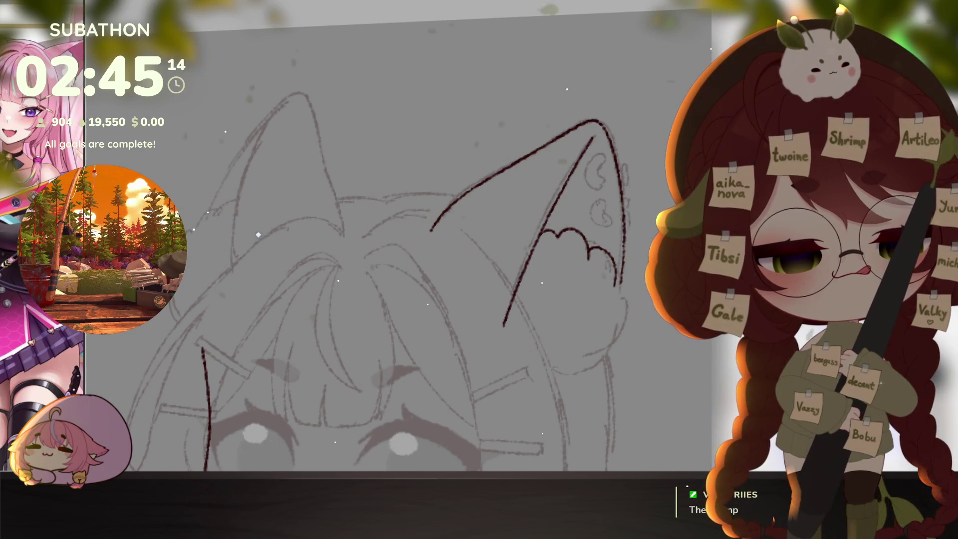
{"action": "mouse_move", "coordinate": [619, 285]}
{"action": "left_mouse_down"}
{"action": "mouse_move", "coordinate": [630, 324]}
{"action": "mouse_move", "coordinate": [609, 347]}
{"action": "left_mouse_up"}
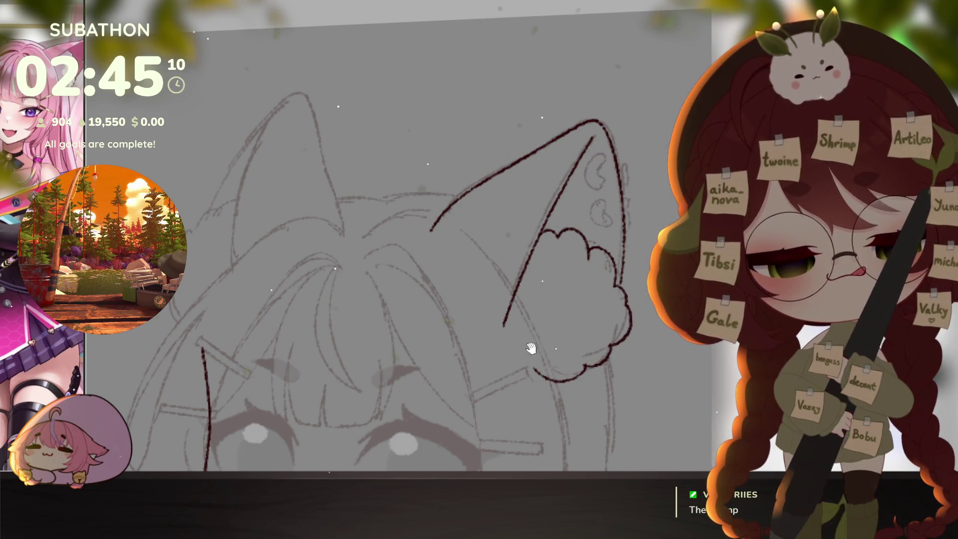
- Ink the left ear's outline, undoing a stray edge stroke, then zoom to review both ears
{"action": "left_click_drag", "start_coordinate": [530, 349], "coordinate": [564, 420]}
{"action": "mouse_move", "coordinate": [478, 319]}
{"action": "left_mouse_down"}
{"action": "mouse_move", "coordinate": [446, 164]}
{"action": "mouse_move", "coordinate": [369, 373]}
{"action": "mouse_move", "coordinate": [509, 343]}
{"action": "mouse_move", "coordinate": [524, 327]}
{"action": "mouse_move", "coordinate": [492, 335]}
{"action": "mouse_move", "coordinate": [474, 259]}
{"action": "left_mouse_up"}
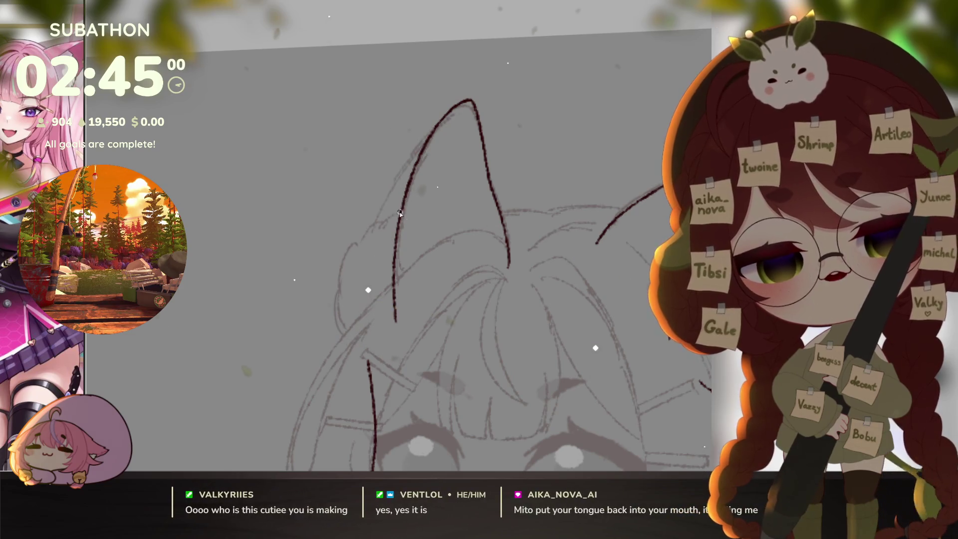
{"action": "mouse_move", "coordinate": [399, 212]}
{"action": "left_mouse_down"}
{"action": "mouse_move", "coordinate": [381, 226]}
{"action": "mouse_move", "coordinate": [373, 221]}
{"action": "mouse_move", "coordinate": [337, 268]}
{"action": "mouse_move", "coordinate": [332, 329]}
{"action": "left_mouse_up"}
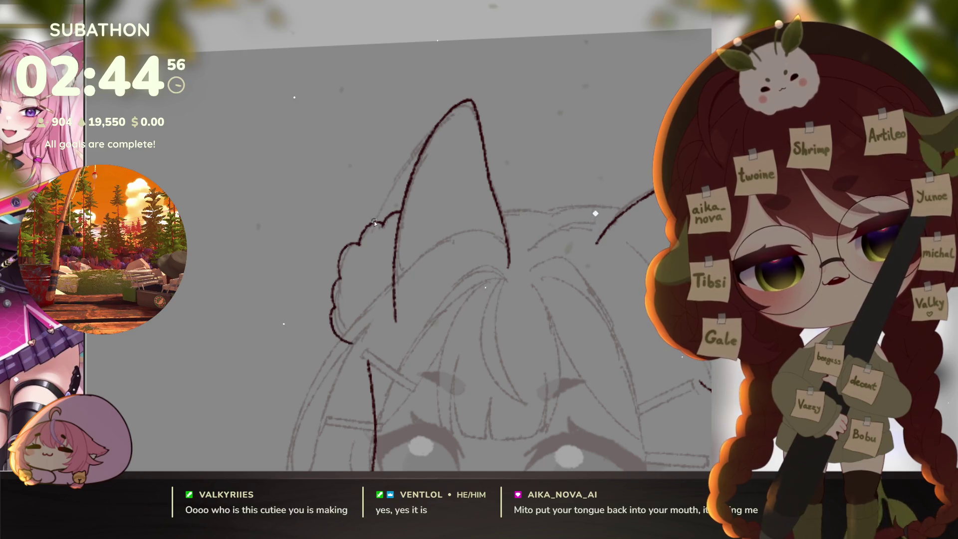
{"action": "key", "text": "ctrl+z"}
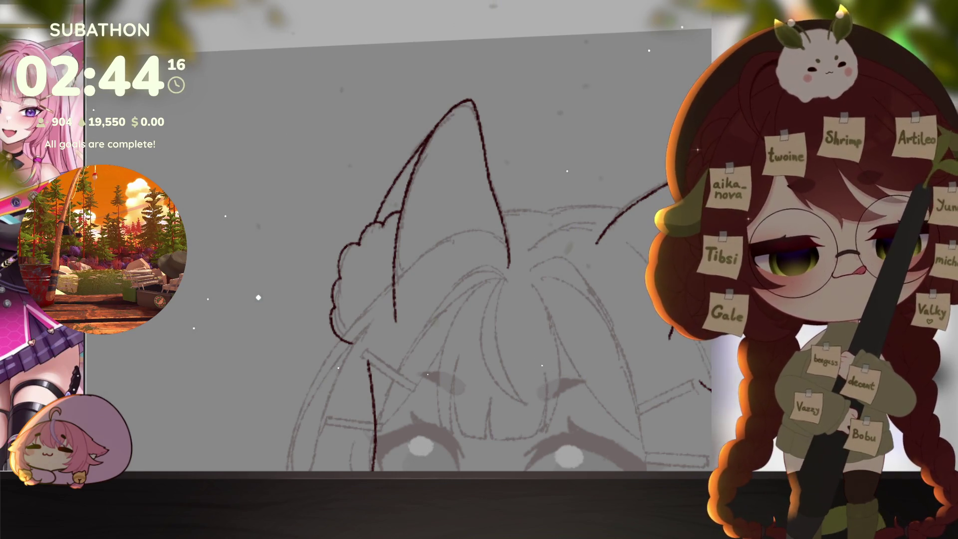
{"action": "scroll", "coordinate": [641, 380], "scroll_direction": "down", "scroll_amount": 5}
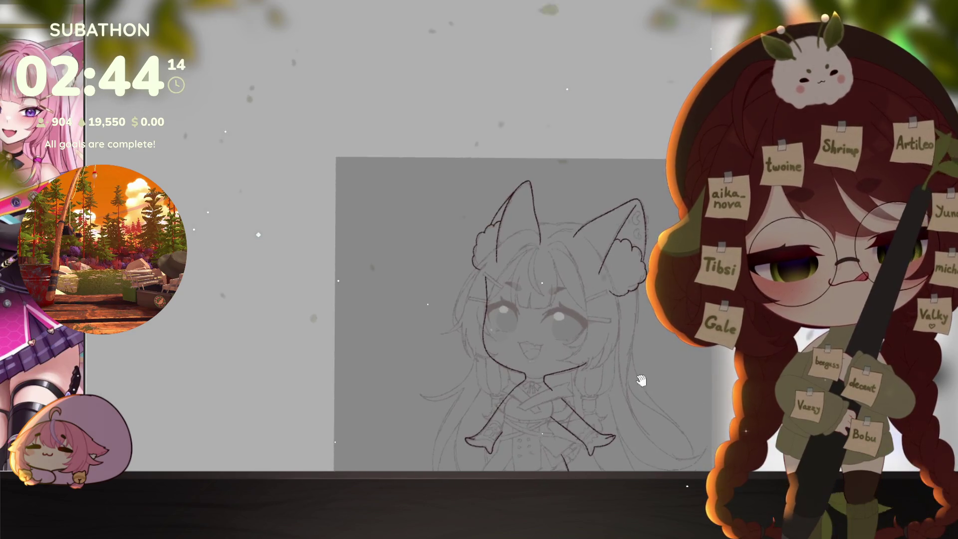
{"action": "scroll", "coordinate": [641, 380], "scroll_direction": "down", "scroll_amount": 2}
{"action": "scroll", "coordinate": [620, 388], "scroll_direction": "up", "scroll_amount": 2}
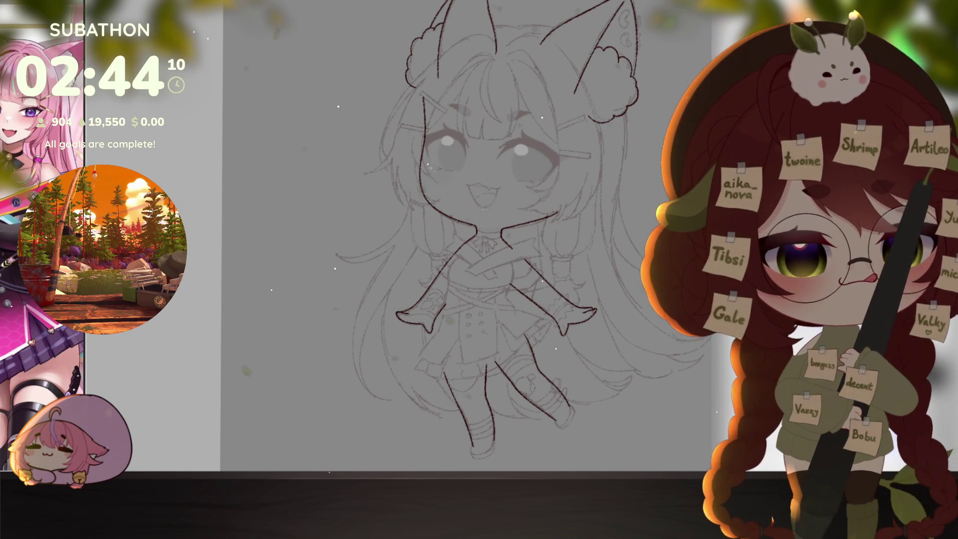
{"action": "scroll", "coordinate": [579, 183], "scroll_direction": "up", "scroll_amount": 5}
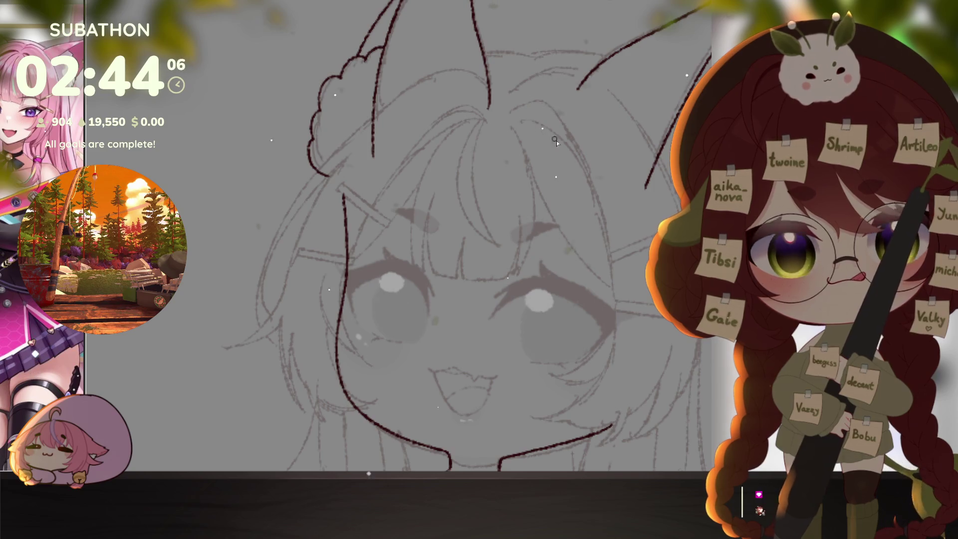
- Ink the right hair outline, its tips and an extra strand, then undo the left hair and bun strokes
{"action": "scroll", "coordinate": [556, 141], "scroll_direction": "down", "scroll_amount": 1}
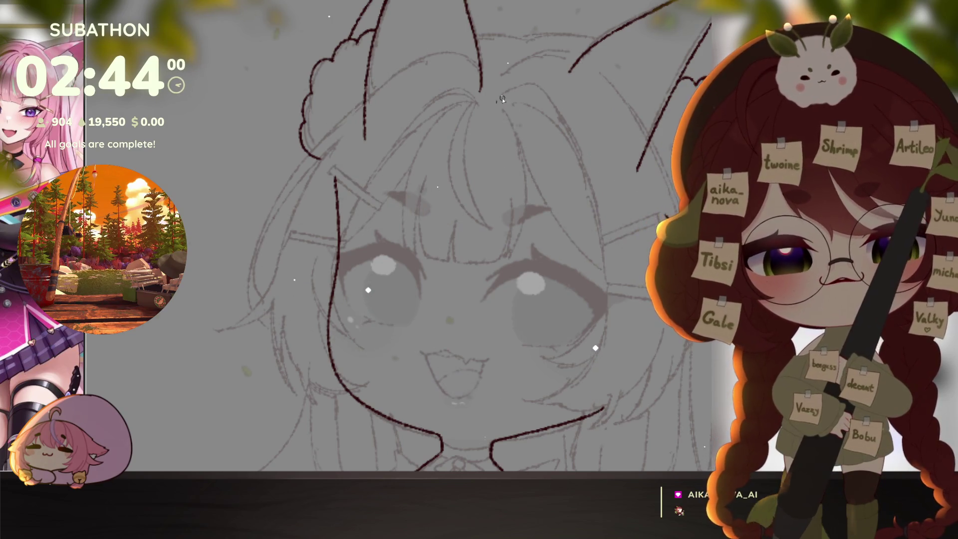
{"action": "mouse_move", "coordinate": [494, 101]}
{"action": "left_mouse_down"}
{"action": "mouse_move", "coordinate": [566, 132]}
{"action": "mouse_move", "coordinate": [601, 230]}
{"action": "mouse_move", "coordinate": [573, 379]}
{"action": "mouse_move", "coordinate": [514, 394]}
{"action": "left_mouse_up"}
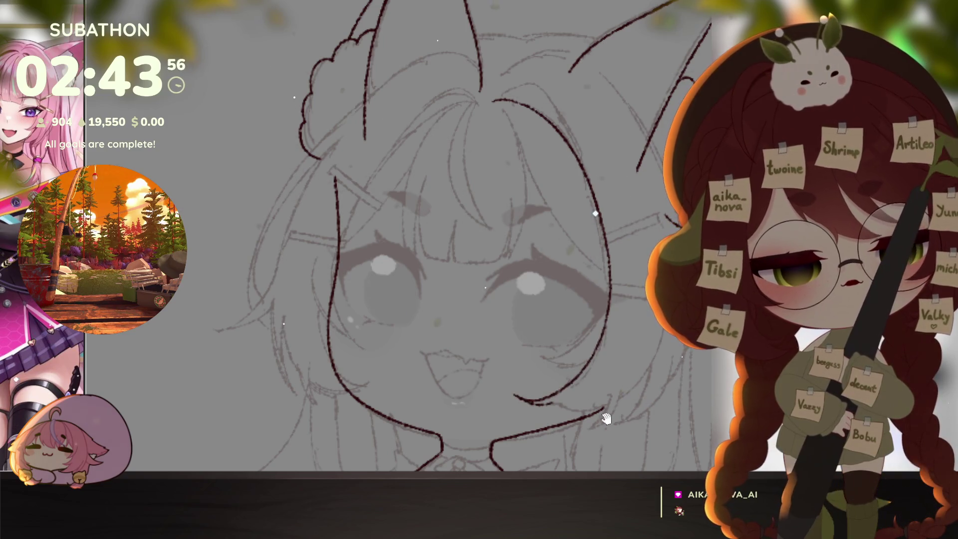
{"action": "left_click_drag", "start_coordinate": [606, 418], "coordinate": [625, 360]}
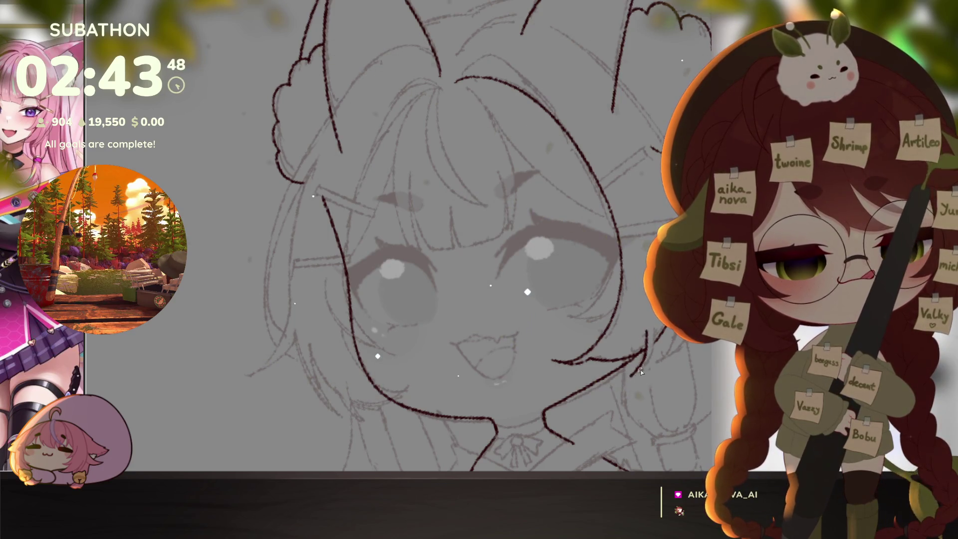
{"action": "left_click_drag", "start_coordinate": [636, 375], "coordinate": [656, 324]}
{"action": "key", "text": "h"}
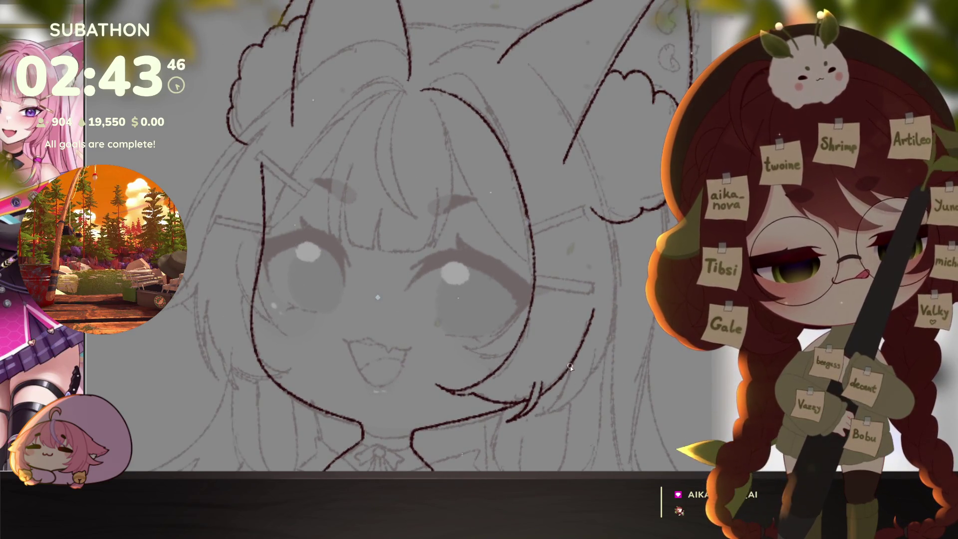
{"action": "mouse_move", "coordinate": [519, 430]}
{"action": "left_mouse_down"}
{"action": "mouse_move", "coordinate": [593, 365]}
{"action": "mouse_move", "coordinate": [591, 166]}
{"action": "mouse_move", "coordinate": [534, 70]}
{"action": "mouse_move", "coordinate": [410, 98]}
{"action": "mouse_move", "coordinate": [547, 120]}
{"action": "mouse_move", "coordinate": [548, 50]}
{"action": "left_mouse_up"}
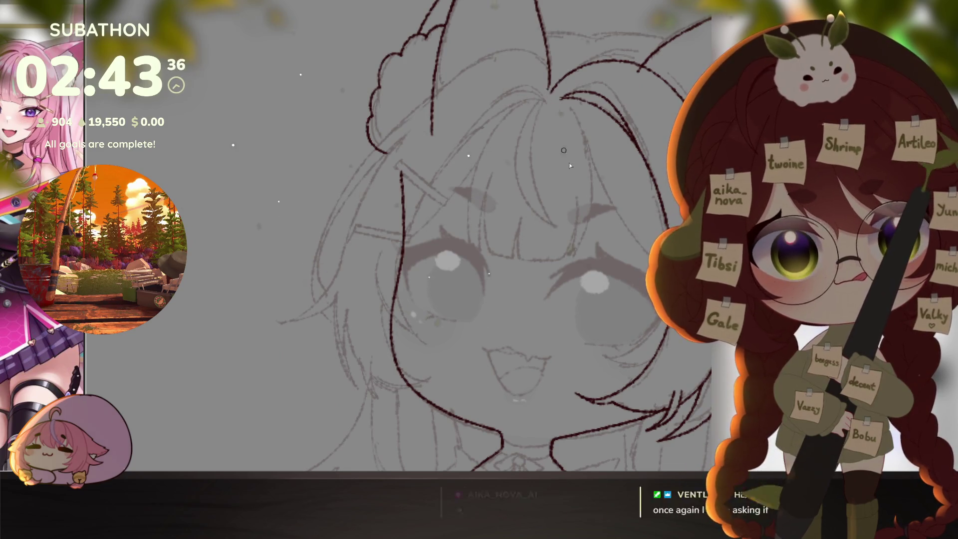
{"action": "left_click_drag", "start_coordinate": [569, 163], "coordinate": [539, 191]}
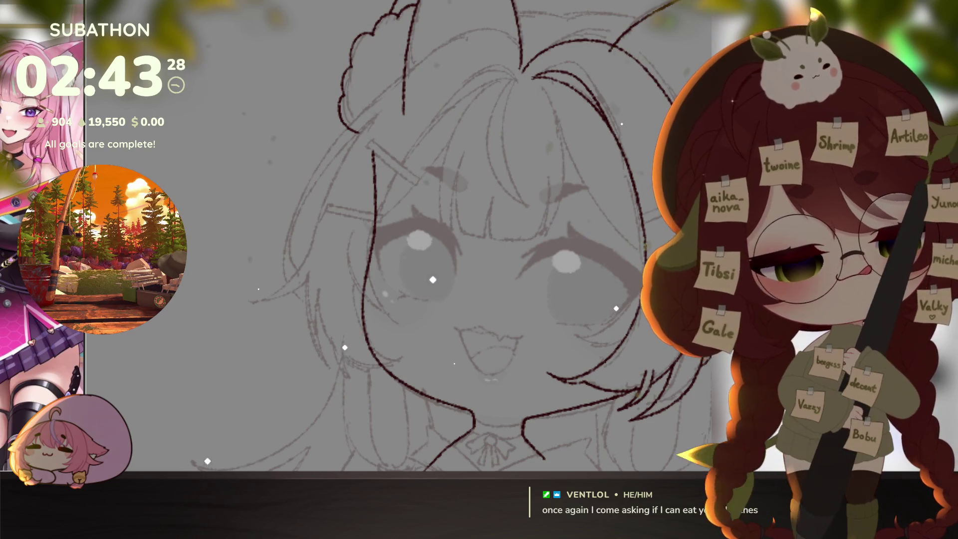
{"action": "key", "text": "ctrl+z"}
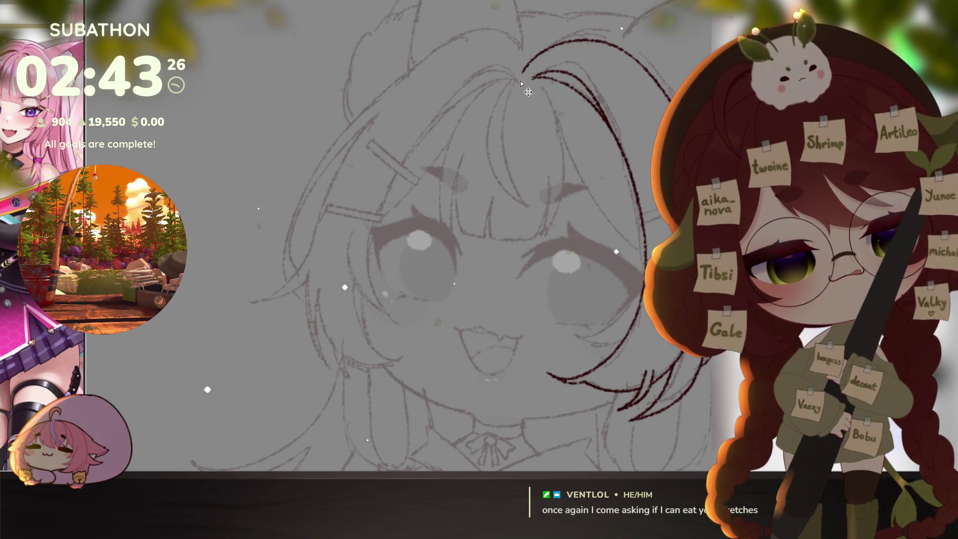
- Retrace the left hair outline and its outer edge beside the face
{"action": "left_click_drag", "start_coordinate": [403, 162], "coordinate": [397, 322]}
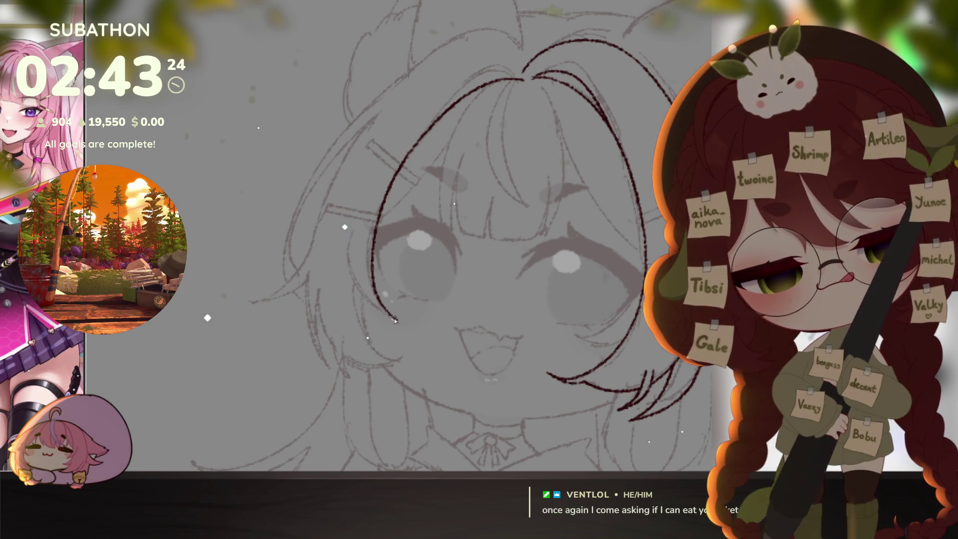
{"action": "left_click_drag", "start_coordinate": [427, 291], "coordinate": [432, 302]}
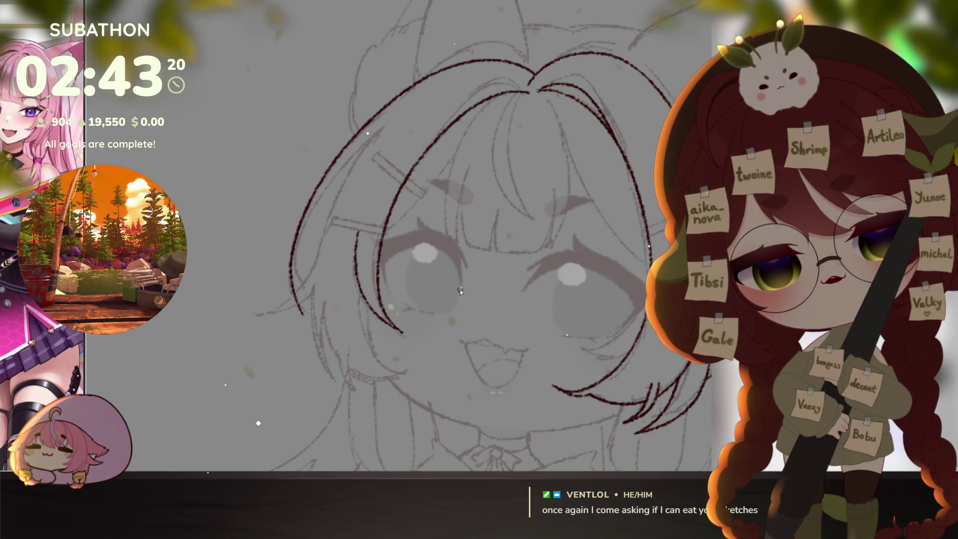
{"action": "left_click_drag", "start_coordinate": [363, 150], "coordinate": [372, 129]}
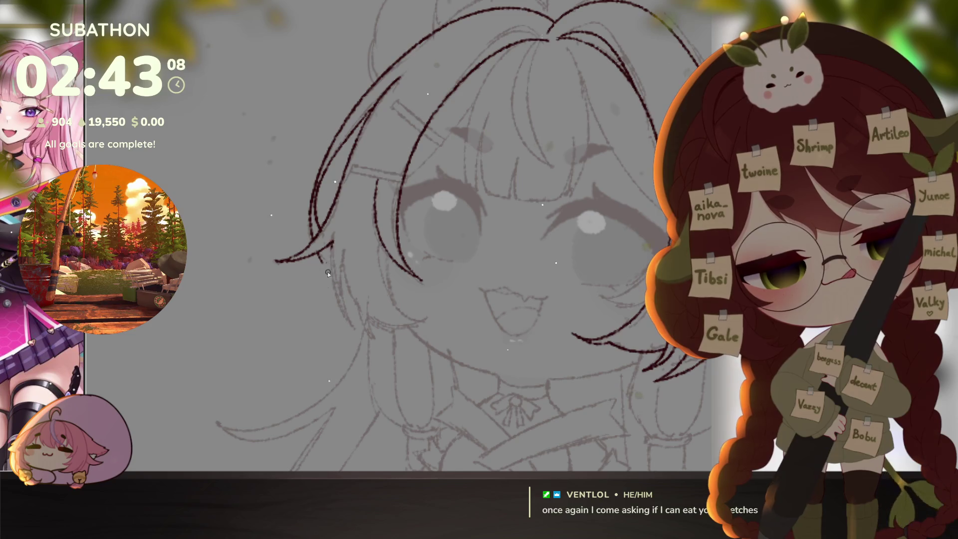
{"action": "left_click_drag", "start_coordinate": [330, 250], "coordinate": [354, 329]}
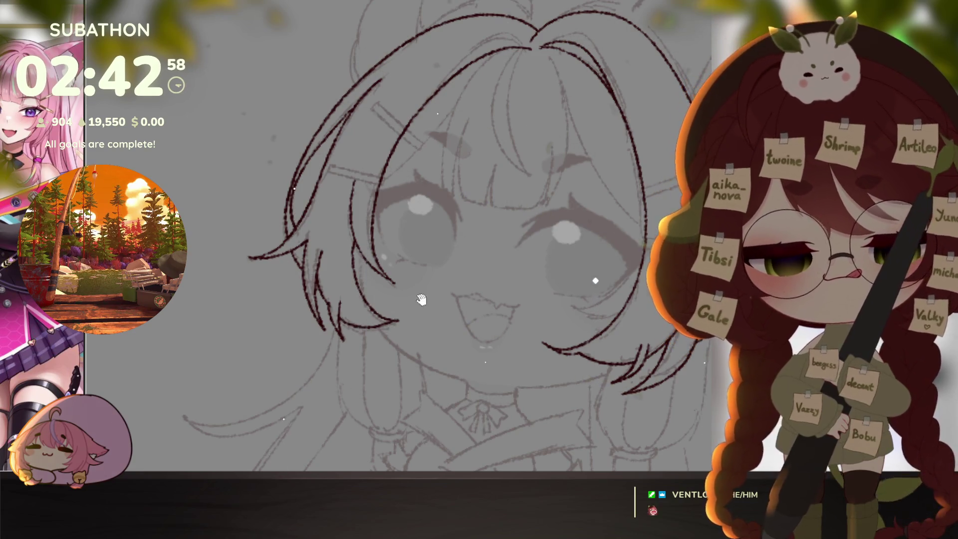
{"action": "left_click_drag", "start_coordinate": [635, 372], "coordinate": [624, 384]}
- Centre the head in view, briefly restoring and then removing the left ear and outline strokes
{"action": "scroll", "coordinate": [624, 383], "scroll_direction": "down", "scroll_amount": 5}
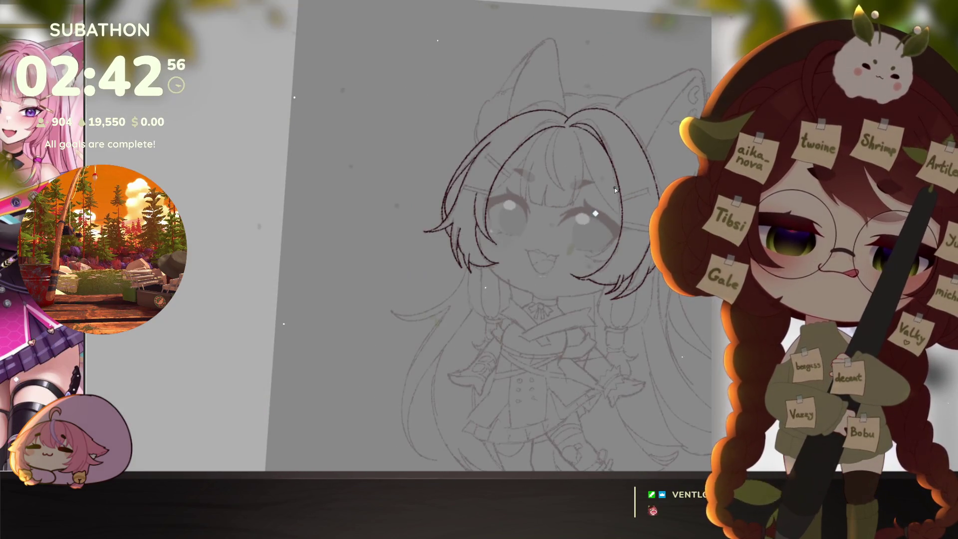
{"action": "scroll", "coordinate": [552, 101], "scroll_direction": "up", "scroll_amount": 6}
{"action": "left_click_drag", "start_coordinate": [558, 202], "coordinate": [571, 257]}
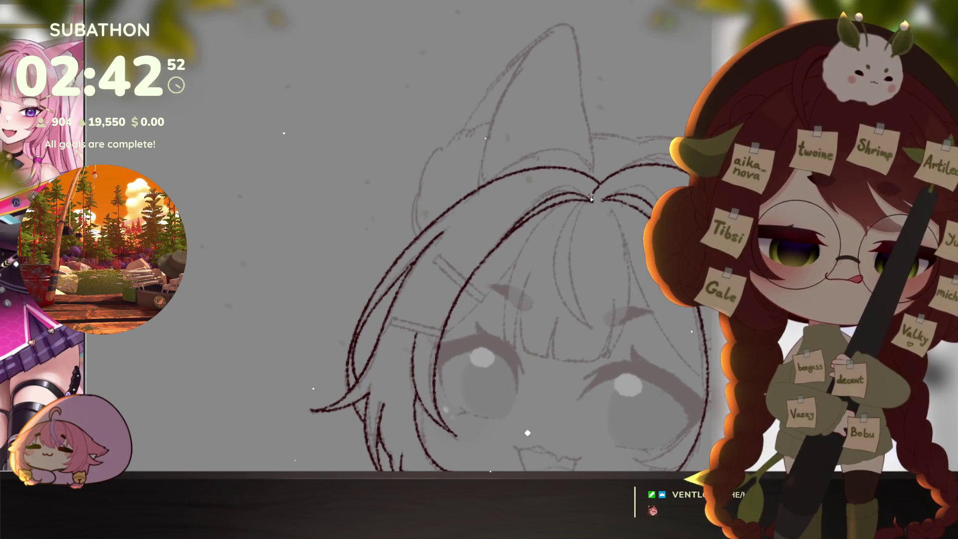
{"action": "left_click_drag", "start_coordinate": [593, 201], "coordinate": [575, 187]}
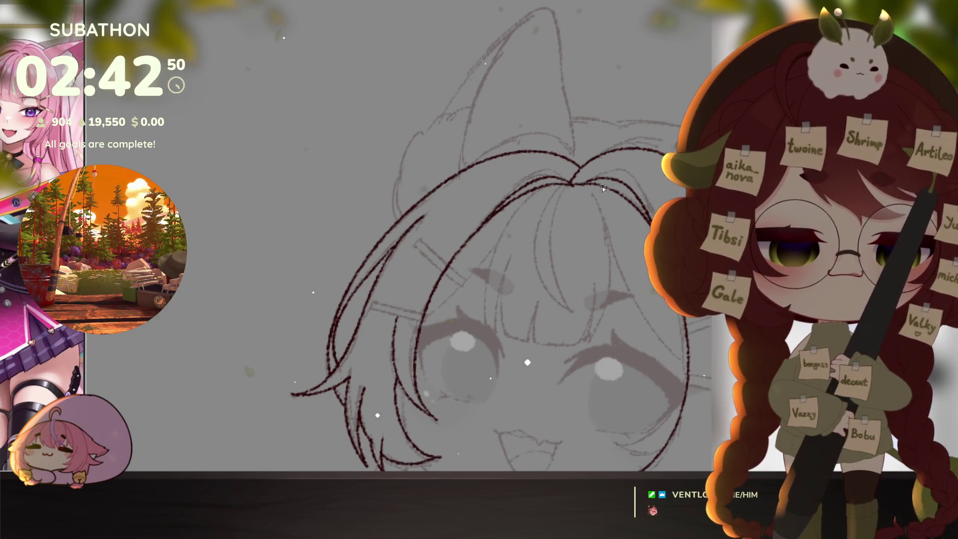
{"action": "left_click_drag", "start_coordinate": [596, 302], "coordinate": [562, 296]}
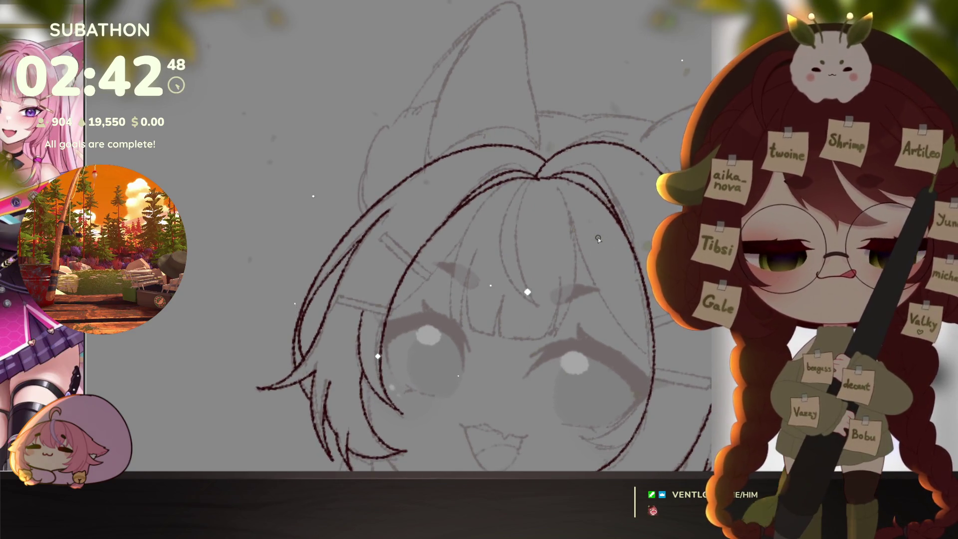
{"action": "key", "text": "ctrl+z"}
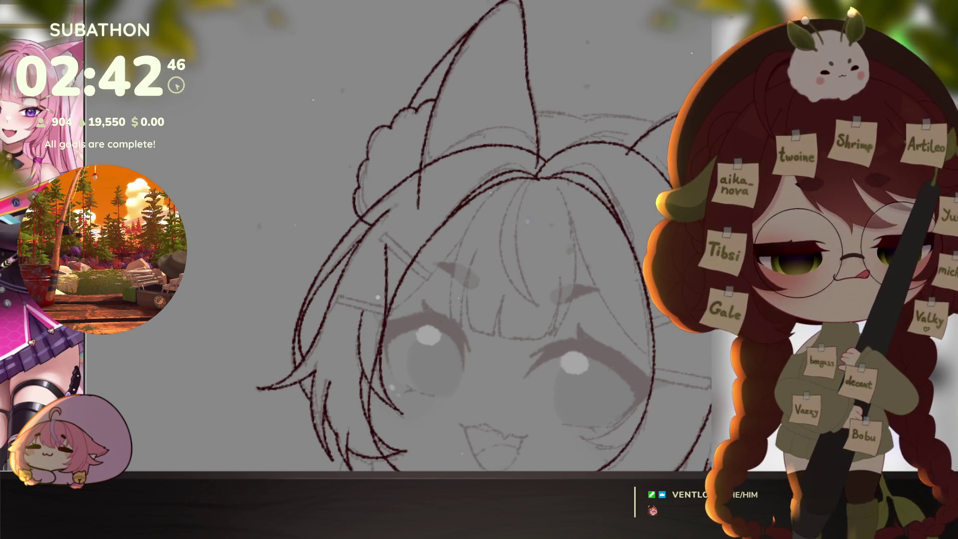
{"action": "key", "text": "ctrl+z"}
{"action": "left_click_drag", "start_coordinate": [579, 309], "coordinate": [556, 269]}
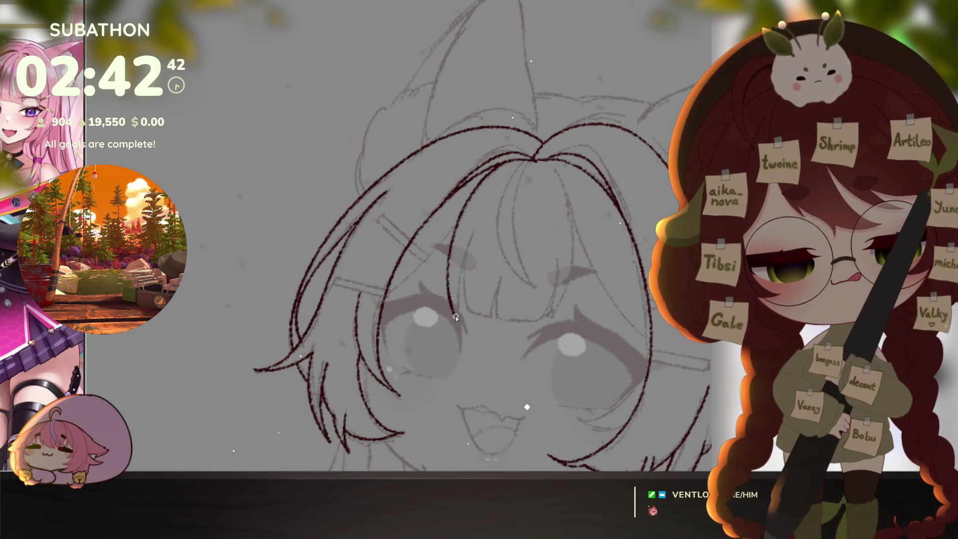
- Ink a strand beside the bangs, the bangs' bottom edge, an inner line and the right strand
{"action": "left_click_drag", "start_coordinate": [455, 316], "coordinate": [470, 253]}
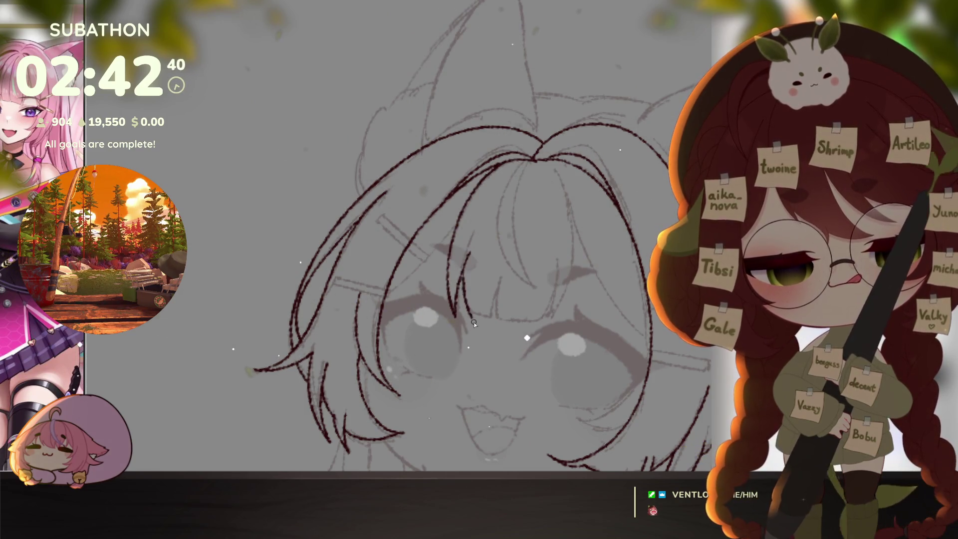
{"action": "mouse_move", "coordinate": [469, 320]}
{"action": "left_mouse_down"}
{"action": "mouse_move", "coordinate": [556, 317]}
{"action": "mouse_move", "coordinate": [575, 227]}
{"action": "left_mouse_up"}
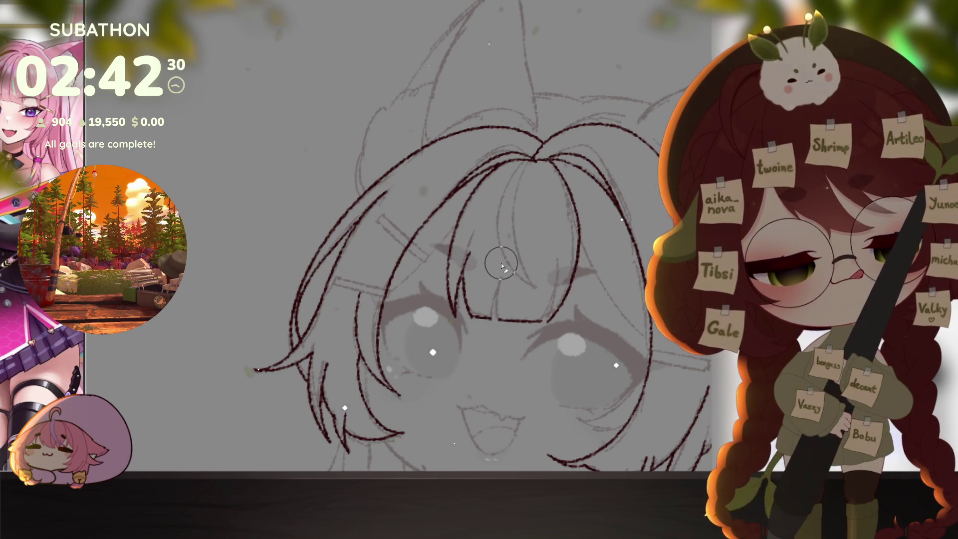
{"action": "left_click_drag", "start_coordinate": [489, 325], "coordinate": [494, 310]}
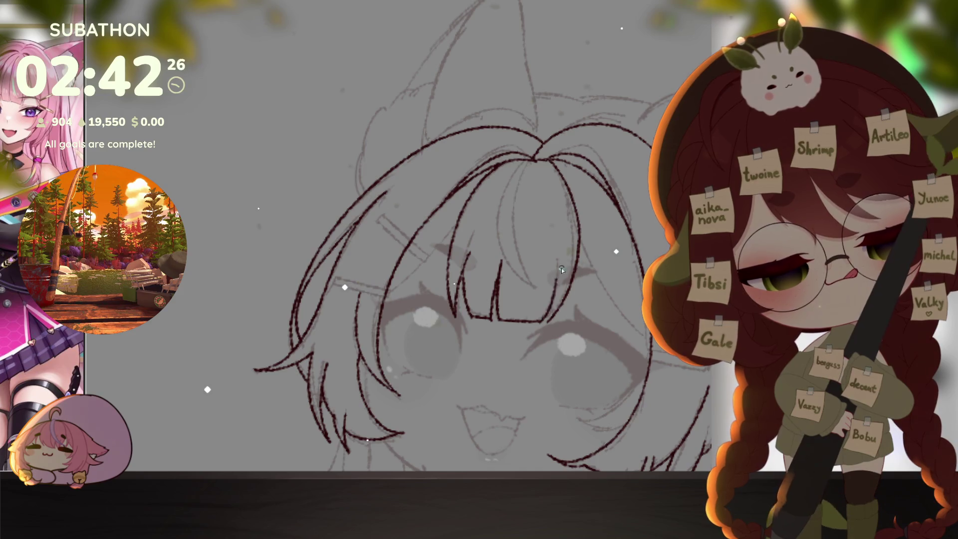
{"action": "left_click_drag", "start_coordinate": [613, 295], "coordinate": [583, 269]}
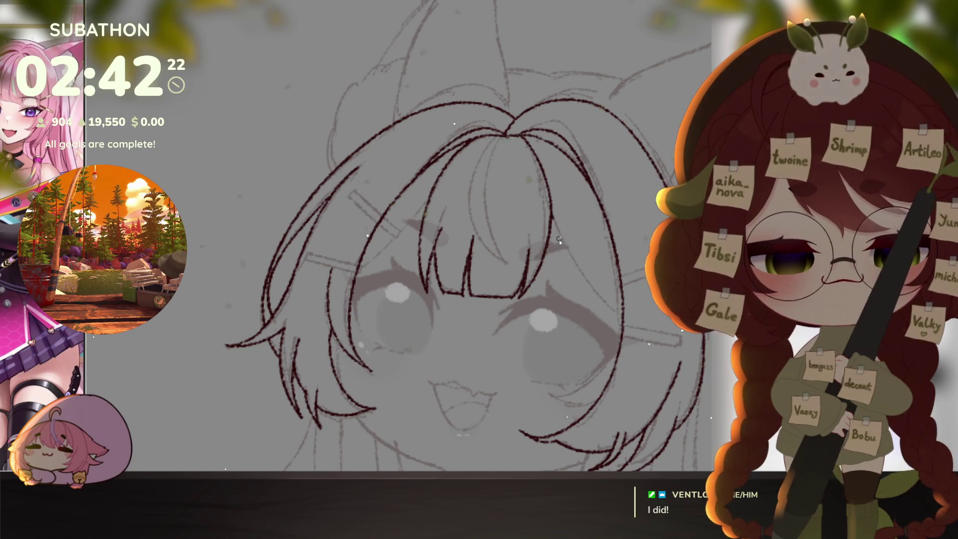
{"action": "left_click_drag", "start_coordinate": [559, 240], "coordinate": [615, 313]}
{"action": "mouse_move", "coordinate": [396, 242]}
{"action": "left_mouse_down"}
{"action": "mouse_move", "coordinate": [412, 270]}
{"action": "mouse_move", "coordinate": [415, 204]}
{"action": "left_mouse_up"}
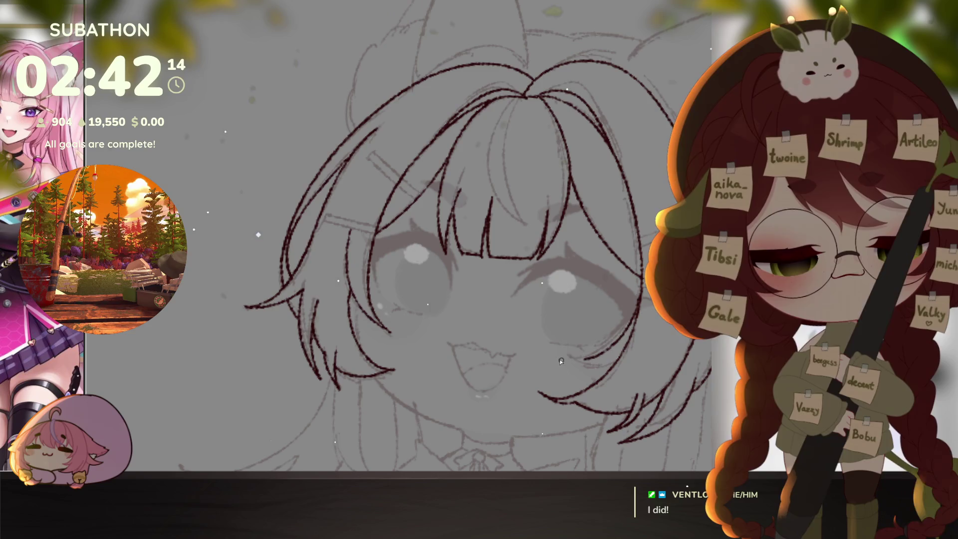
- Redraw the short stroke at the top of the head
{"action": "scroll", "coordinate": [649, 376], "scroll_direction": "down", "scroll_amount": 5}
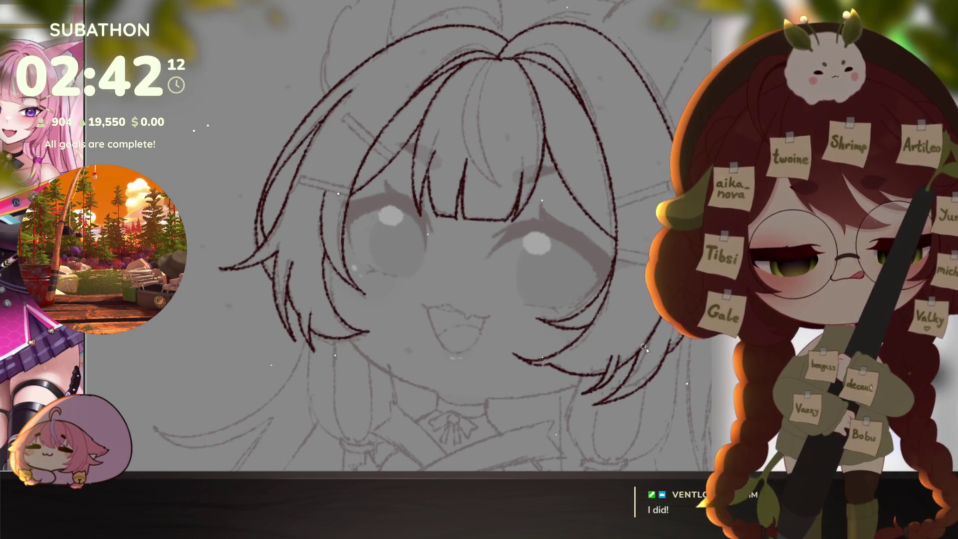
{"action": "scroll", "coordinate": [660, 326], "scroll_direction": "up", "scroll_amount": 5}
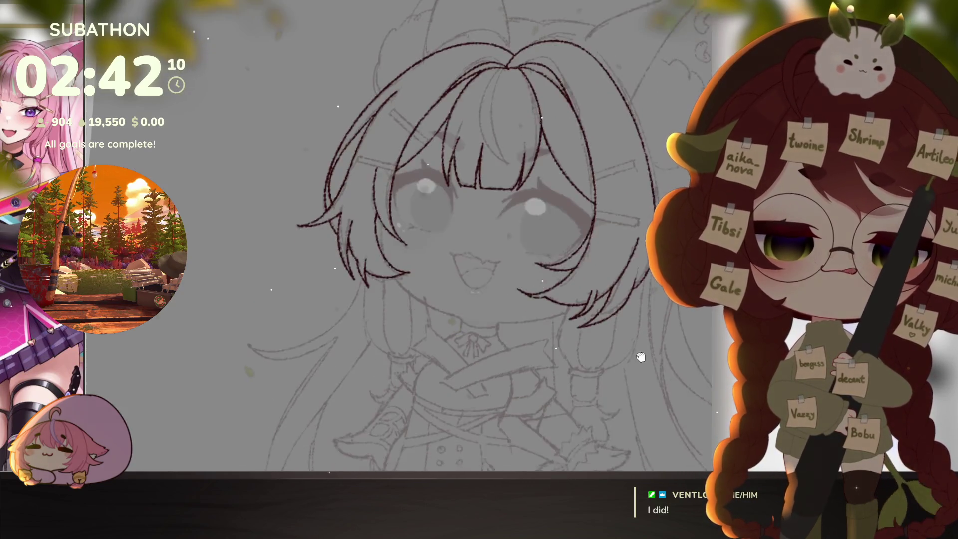
{"action": "left_click_drag", "start_coordinate": [621, 383], "coordinate": [626, 359]}
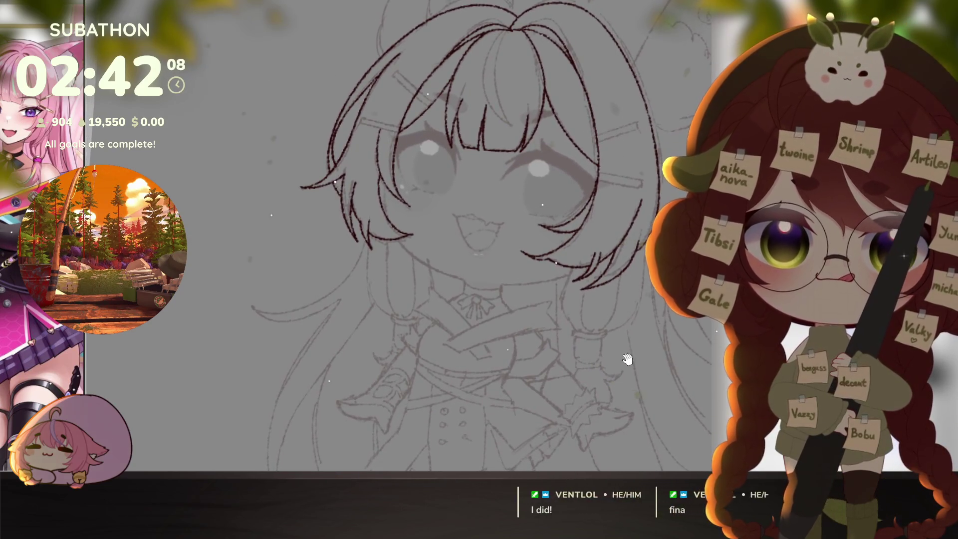
{"action": "scroll", "coordinate": [640, 368], "scroll_direction": "down", "scroll_amount": 5}
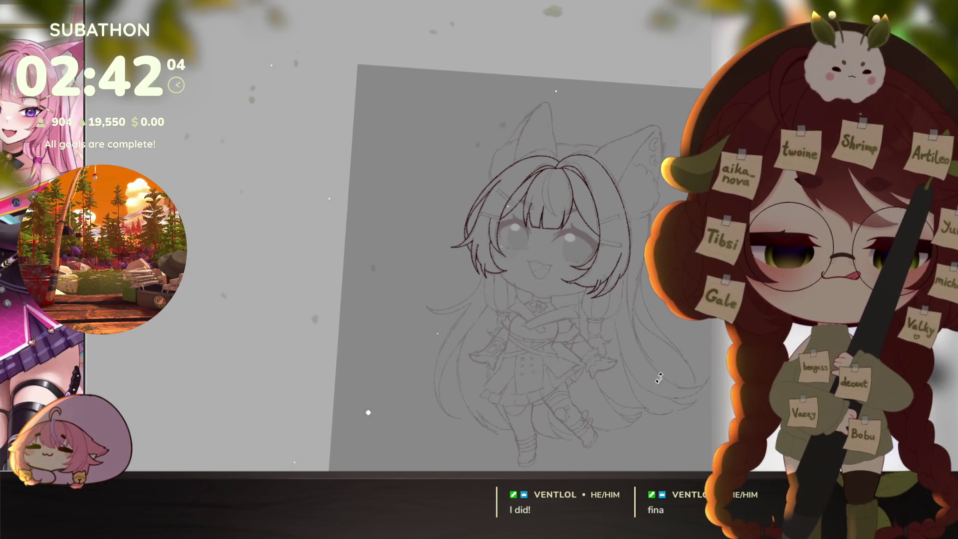
{"action": "left_click_drag", "start_coordinate": [640, 368], "coordinate": [657, 322]}
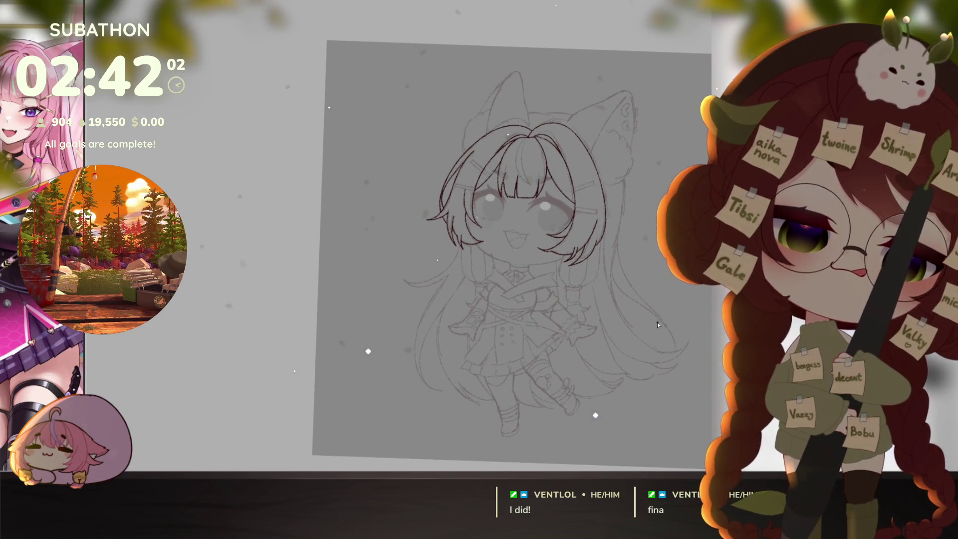
{"action": "scroll", "coordinate": [572, 215], "scroll_direction": "up", "scroll_amount": 5}
{"action": "scroll", "coordinate": [572, 216], "scroll_direction": "up", "scroll_amount": 2}
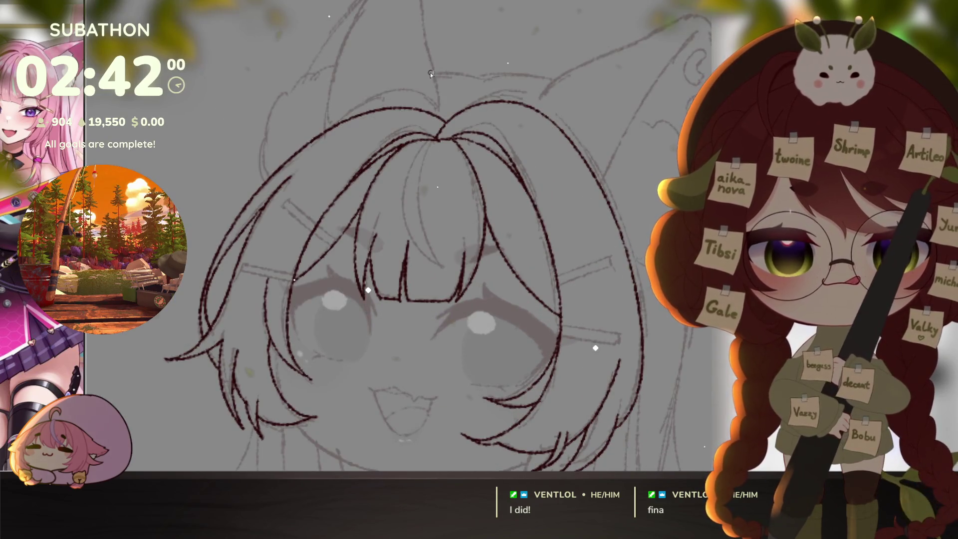
{"action": "key", "text": "ctrl+z"}
{"action": "mouse_move", "coordinate": [423, 74]}
{"action": "left_mouse_down"}
{"action": "mouse_move", "coordinate": [481, 81]}
{"action": "mouse_move", "coordinate": [491, 55]}
{"action": "mouse_move", "coordinate": [449, 4]}
{"action": "left_mouse_up"}
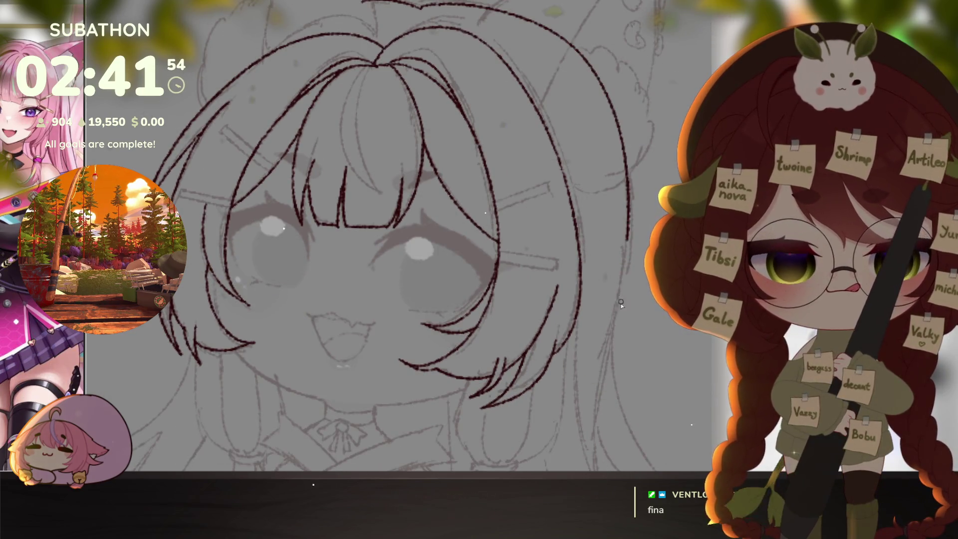
{"action": "scroll", "coordinate": [626, 375], "scroll_direction": "down", "scroll_amount": 1}
{"action": "scroll", "coordinate": [625, 374], "scroll_direction": "down", "scroll_amount": 1}
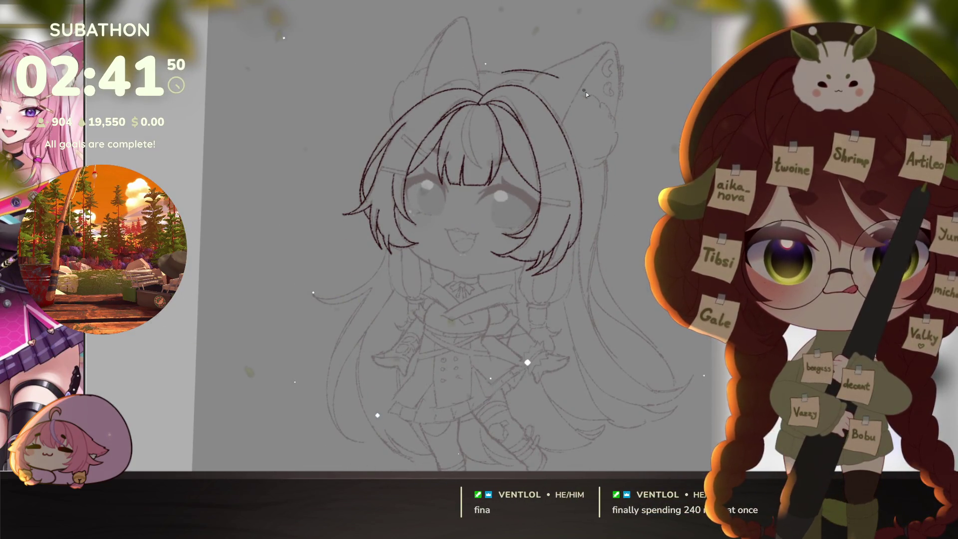
- Redraw the long right hair outline from the head down to its curled tip after undoing a first try
{"action": "mouse_move", "coordinate": [498, 74]}
{"action": "left_mouse_down"}
{"action": "mouse_move", "coordinate": [568, 82]}
{"action": "mouse_move", "coordinate": [609, 177]}
{"action": "mouse_move", "coordinate": [588, 285]}
{"action": "mouse_move", "coordinate": [603, 349]}
{"action": "mouse_move", "coordinate": [678, 390]}
{"action": "left_mouse_up"}
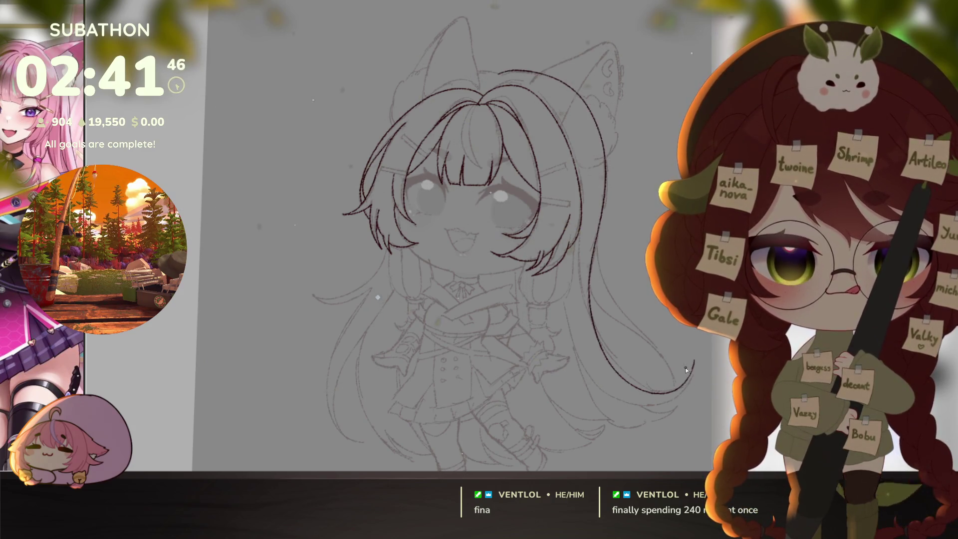
{"action": "left_click_drag", "start_coordinate": [658, 341], "coordinate": [598, 353]}
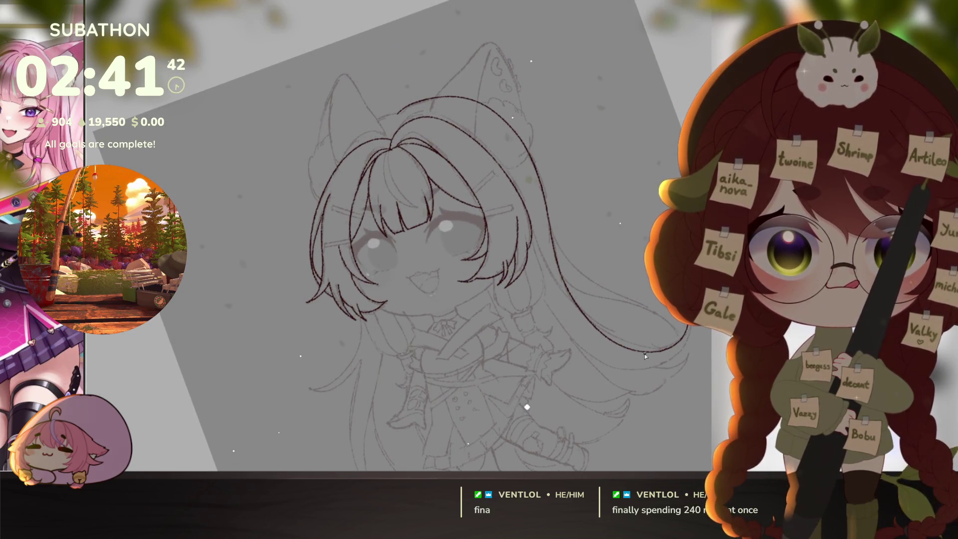
{"action": "key", "text": "ctrl+z"}
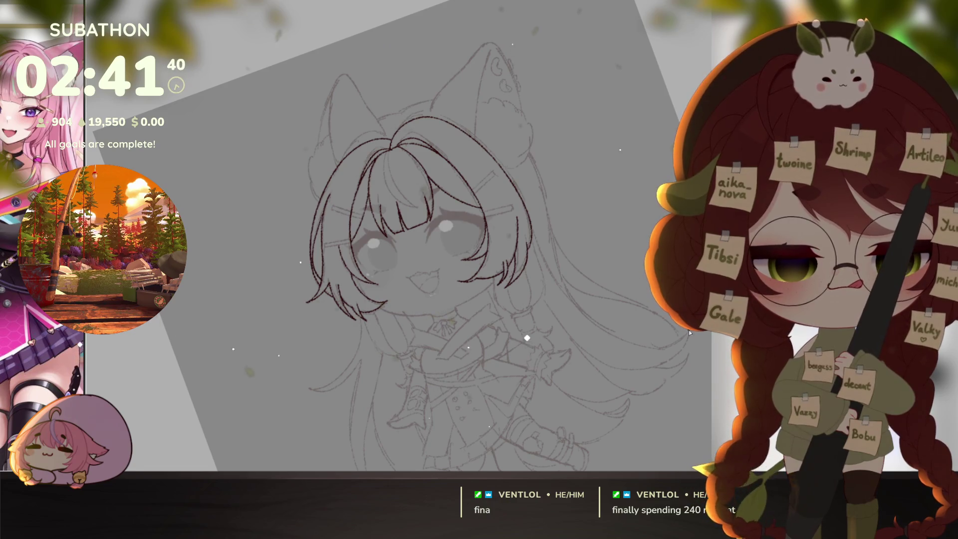
{"action": "left_click_drag", "start_coordinate": [624, 345], "coordinate": [645, 351]}
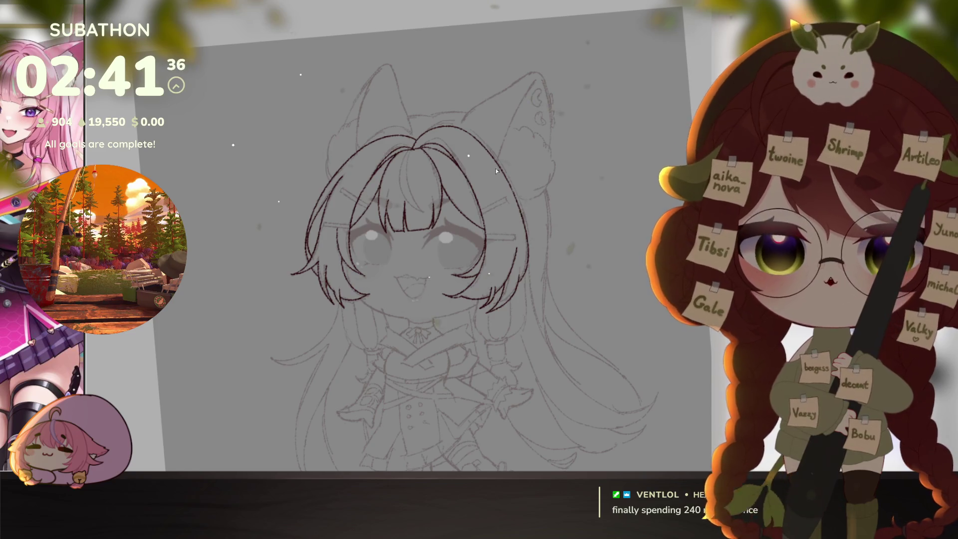
{"action": "mouse_move", "coordinate": [432, 113]}
{"action": "left_mouse_down"}
{"action": "mouse_move", "coordinate": [473, 109]}
{"action": "mouse_move", "coordinate": [539, 163]}
{"action": "mouse_move", "coordinate": [547, 235]}
{"action": "left_mouse_up"}
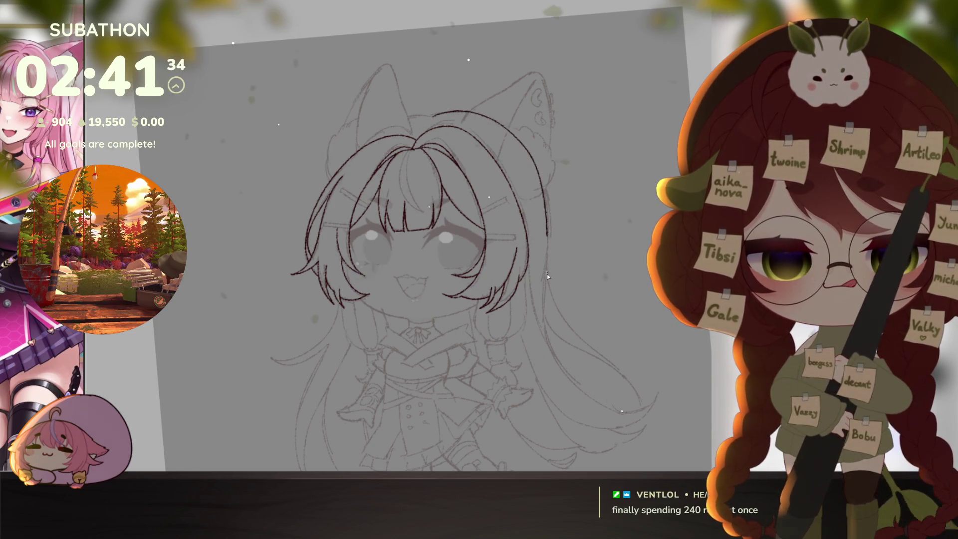
{"action": "mouse_move", "coordinate": [547, 274]}
{"action": "left_mouse_down"}
{"action": "mouse_move", "coordinate": [563, 379]}
{"action": "mouse_move", "coordinate": [648, 411]}
{"action": "mouse_move", "coordinate": [655, 369]}
{"action": "left_mouse_up"}
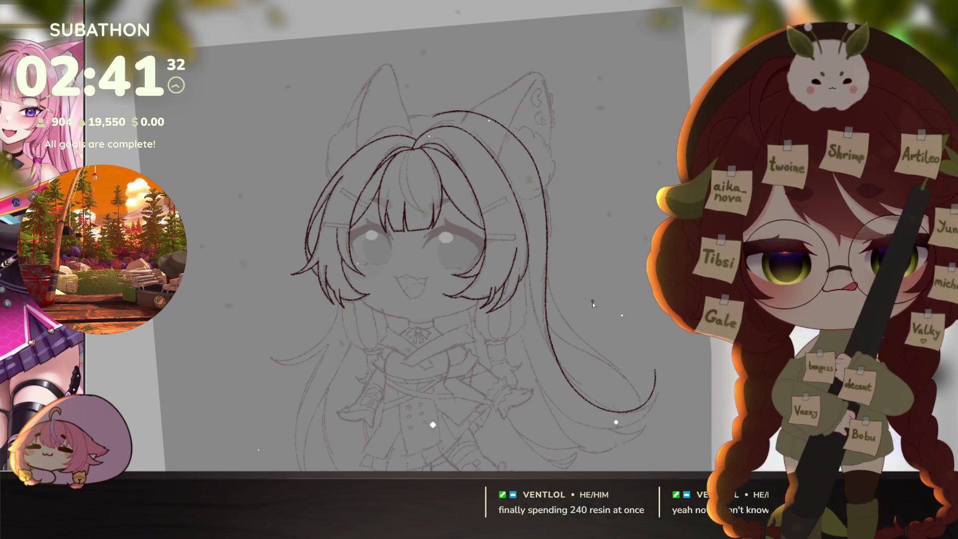
{"action": "scroll", "coordinate": [592, 302], "scroll_direction": "up", "scroll_amount": 3}
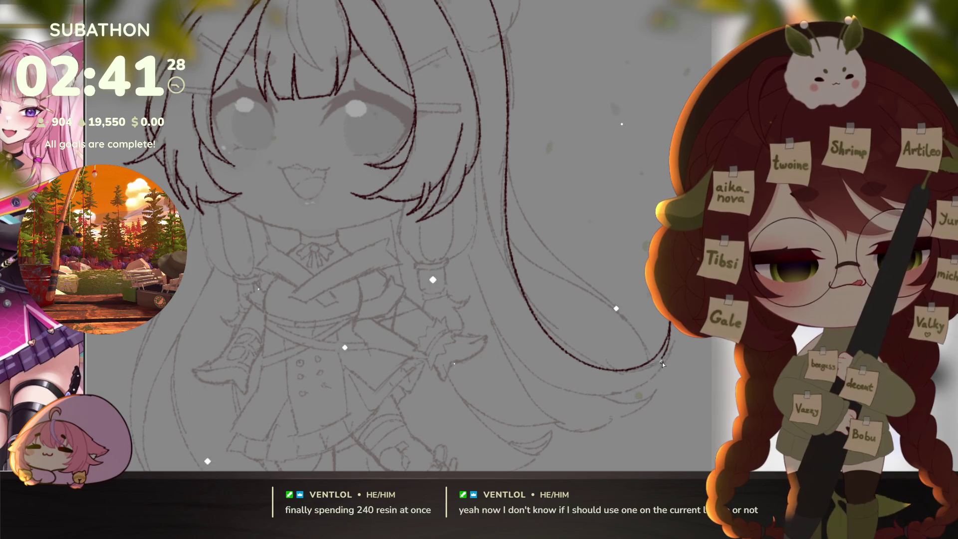
- Extend the lower hair line to the right and draw an inner strand joining it
{"action": "scroll", "coordinate": [598, 321], "scroll_direction": "down", "scroll_amount": 3}
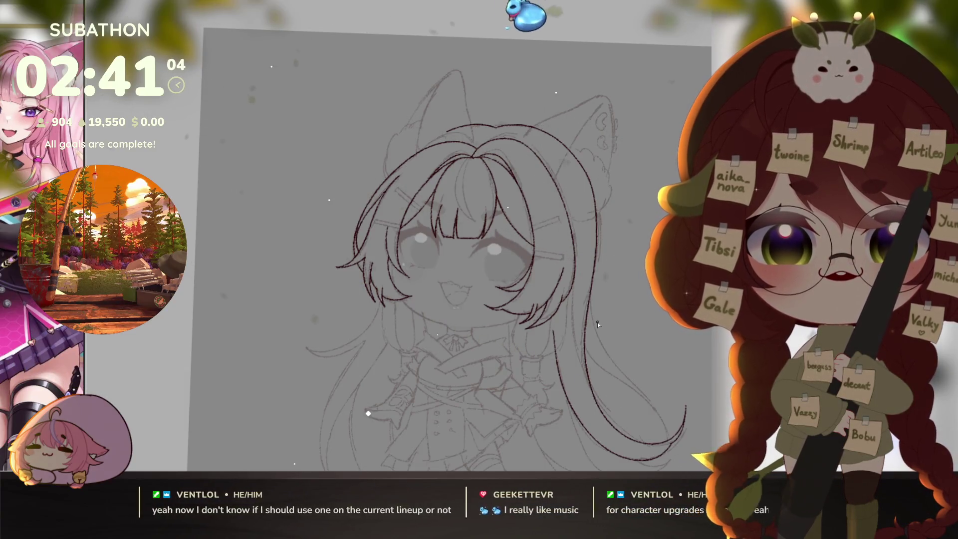
{"action": "scroll", "coordinate": [601, 345], "scroll_direction": "down", "scroll_amount": 2}
{"action": "scroll", "coordinate": [604, 360], "scroll_direction": "down", "scroll_amount": 2}
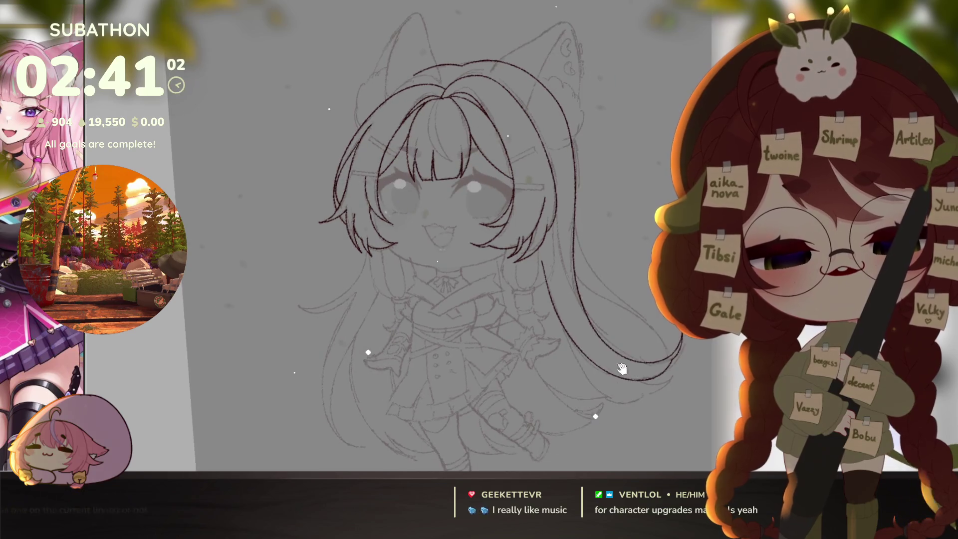
{"action": "scroll", "coordinate": [615, 372], "scroll_direction": "up", "scroll_amount": 2}
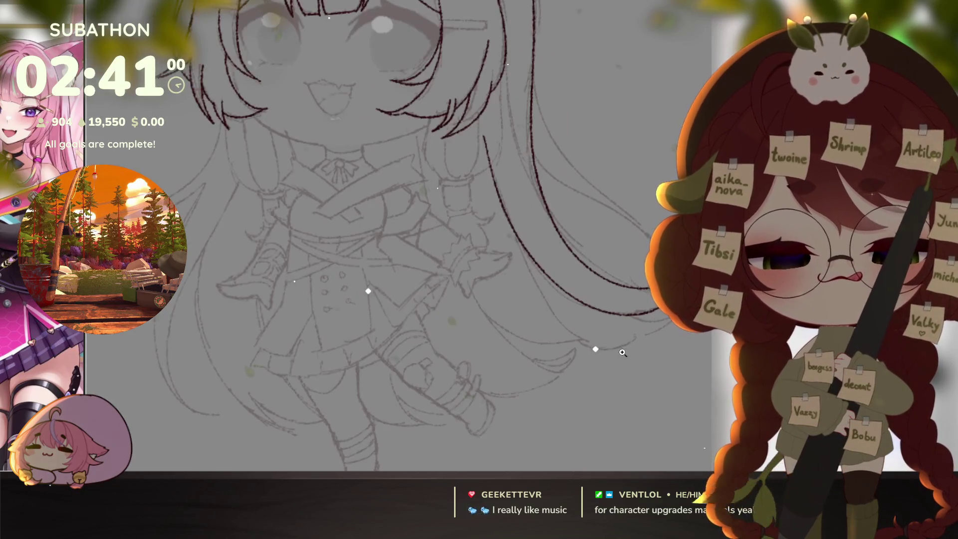
{"action": "left_click_drag", "start_coordinate": [632, 315], "coordinate": [669, 318]}
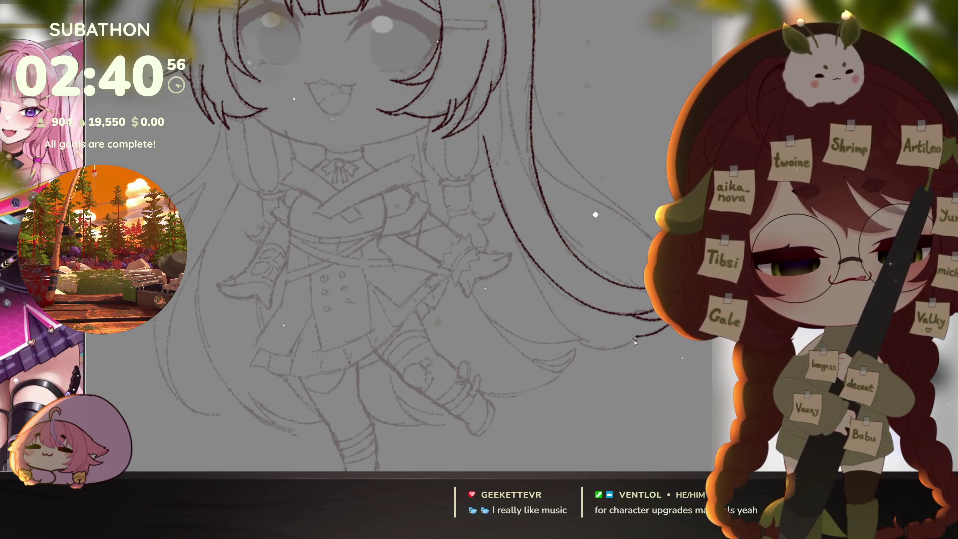
{"action": "mouse_move", "coordinate": [636, 337]}
{"action": "left_mouse_down"}
{"action": "mouse_move", "coordinate": [576, 353]}
{"action": "mouse_move", "coordinate": [514, 276]}
{"action": "left_mouse_up"}
{"action": "left_click_drag", "start_coordinate": [578, 233], "coordinate": [536, 238]}
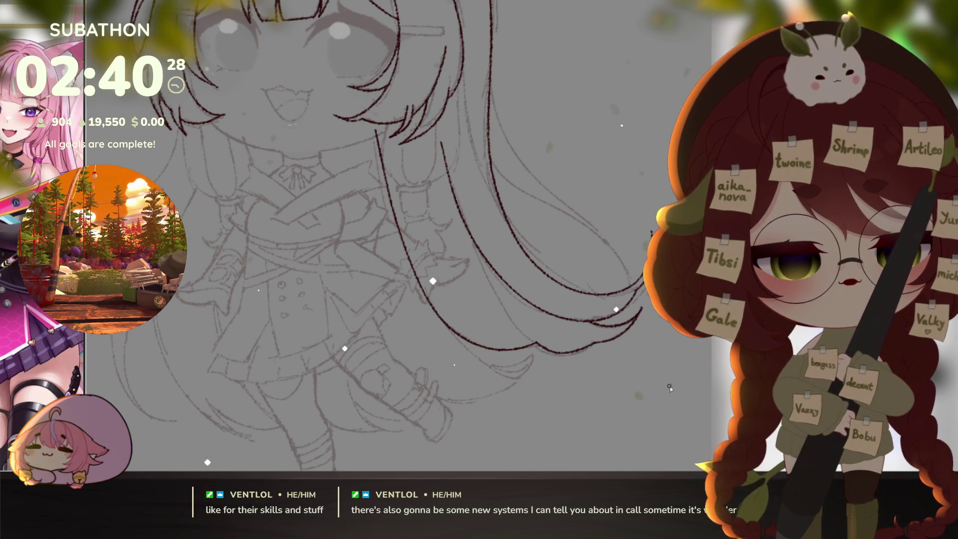
{"action": "left_click_drag", "start_coordinate": [670, 389], "coordinate": [659, 364]}
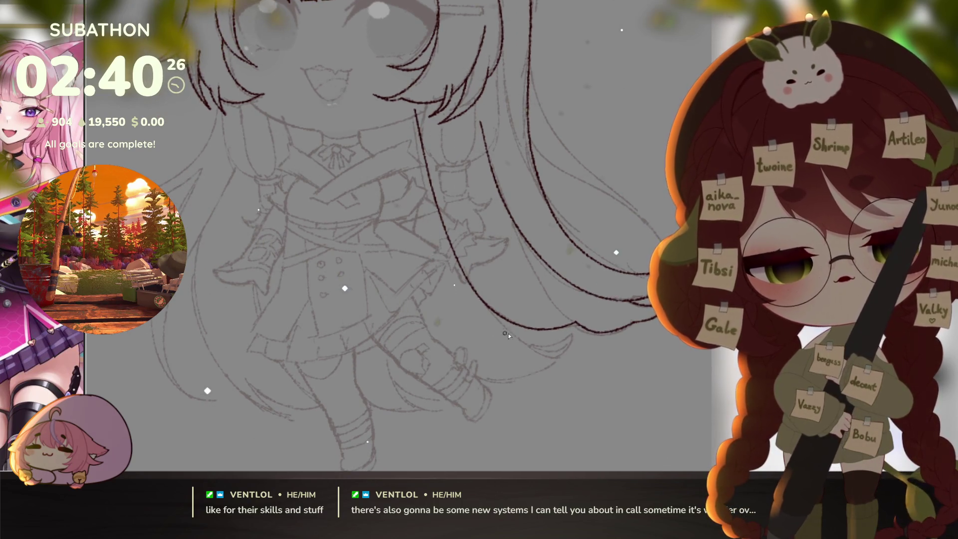
{"action": "key", "text": "ctrl+0"}
{"action": "scroll", "coordinate": [558, 361], "scroll_direction": "up", "scroll_amount": 5}
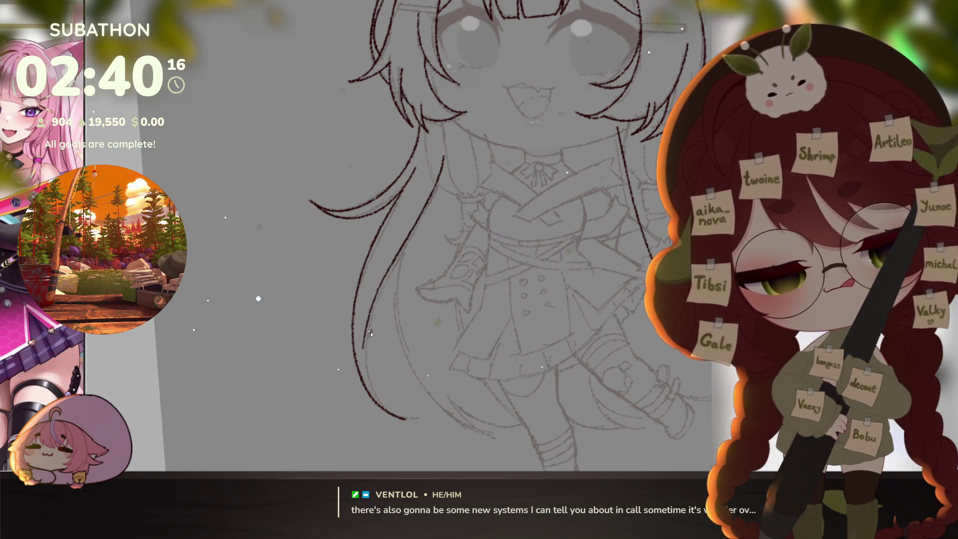
- Draw a long strand curving down the left hair and extend an existing left line downward
{"action": "left_click_drag", "start_coordinate": [451, 425], "coordinate": [422, 386]}
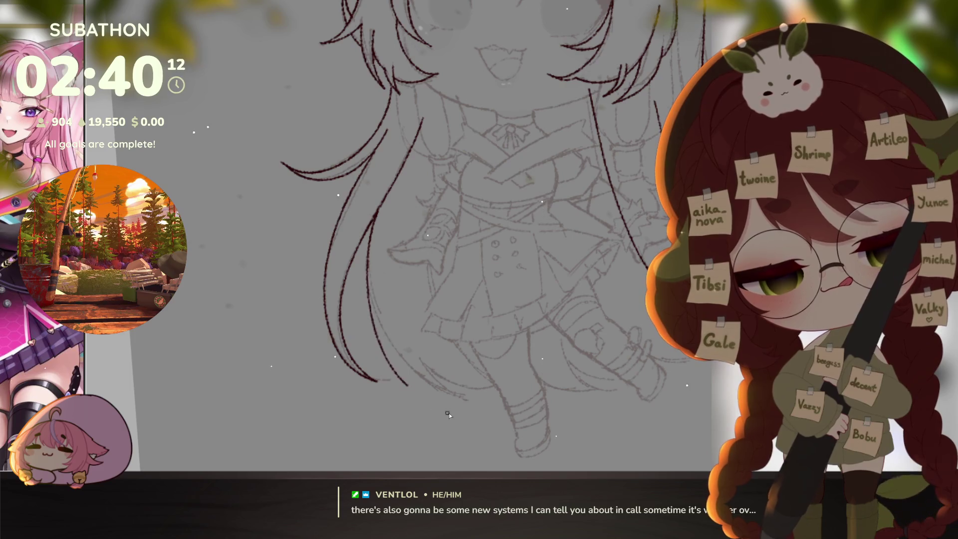
{"action": "mouse_move", "coordinate": [420, 274]}
{"action": "left_mouse_down"}
{"action": "mouse_move", "coordinate": [421, 352]}
{"action": "mouse_move", "coordinate": [522, 382]}
{"action": "left_mouse_up"}
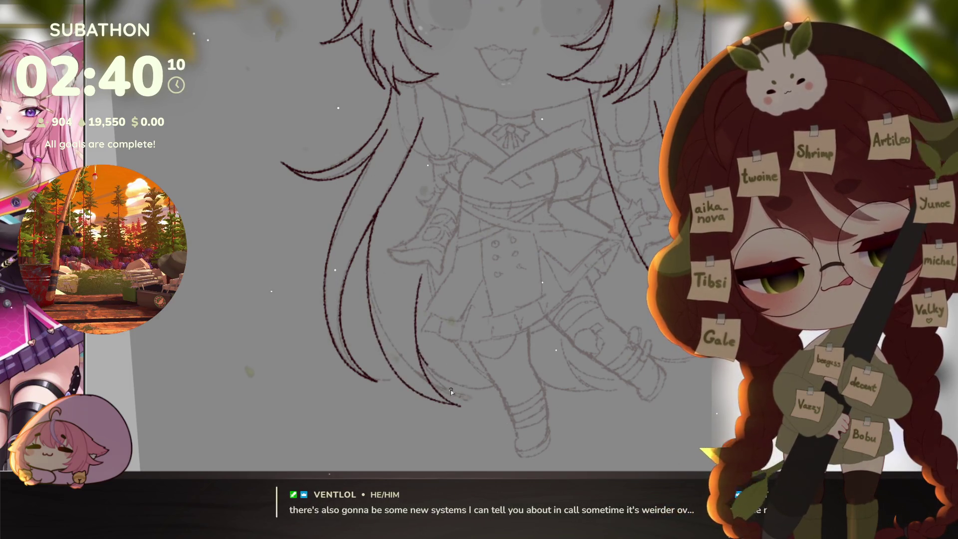
{"action": "left_click_drag", "start_coordinate": [602, 341], "coordinate": [577, 361]}
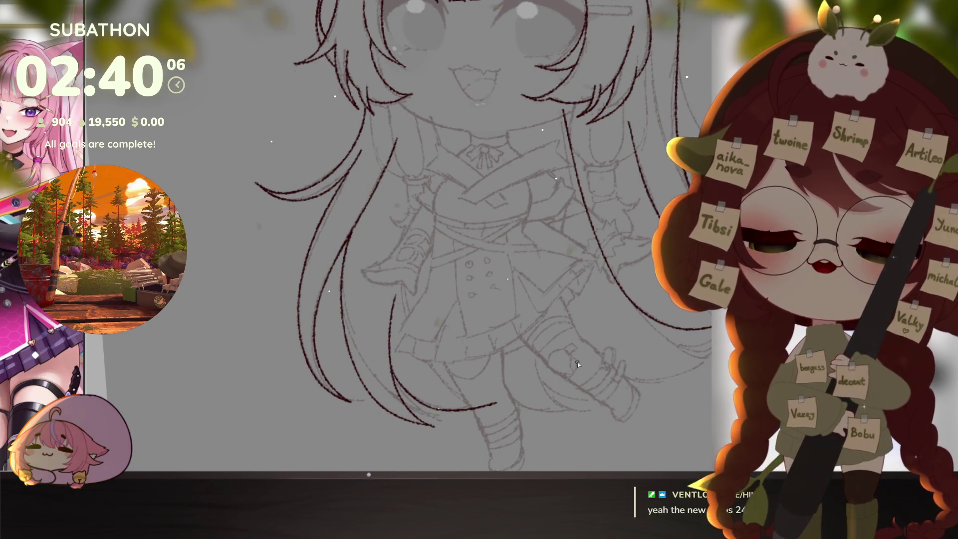
{"action": "left_click_drag", "start_coordinate": [407, 238], "coordinate": [398, 307]}
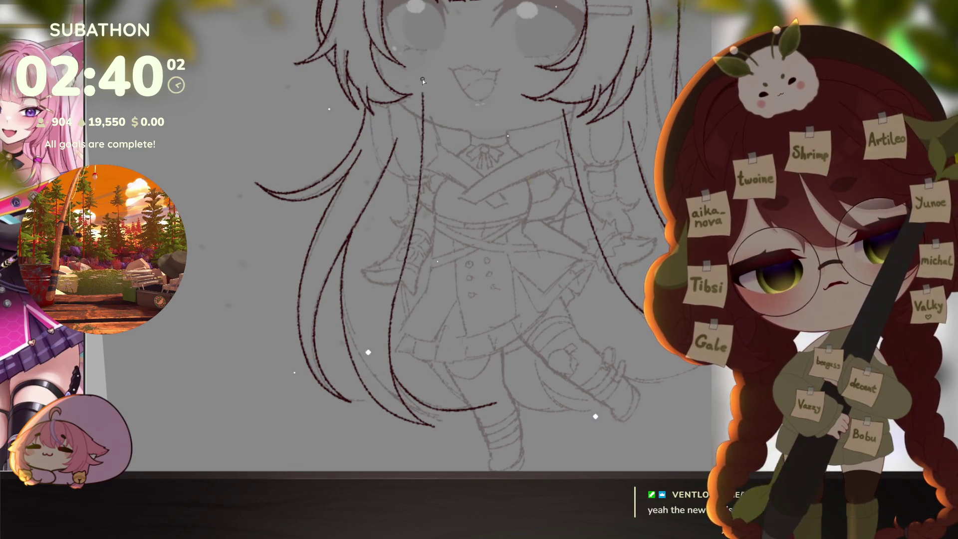
{"action": "scroll", "coordinate": [604, 387], "scroll_direction": "down", "scroll_amount": 4}
{"action": "scroll", "coordinate": [604, 388], "scroll_direction": "up", "scroll_amount": 4}
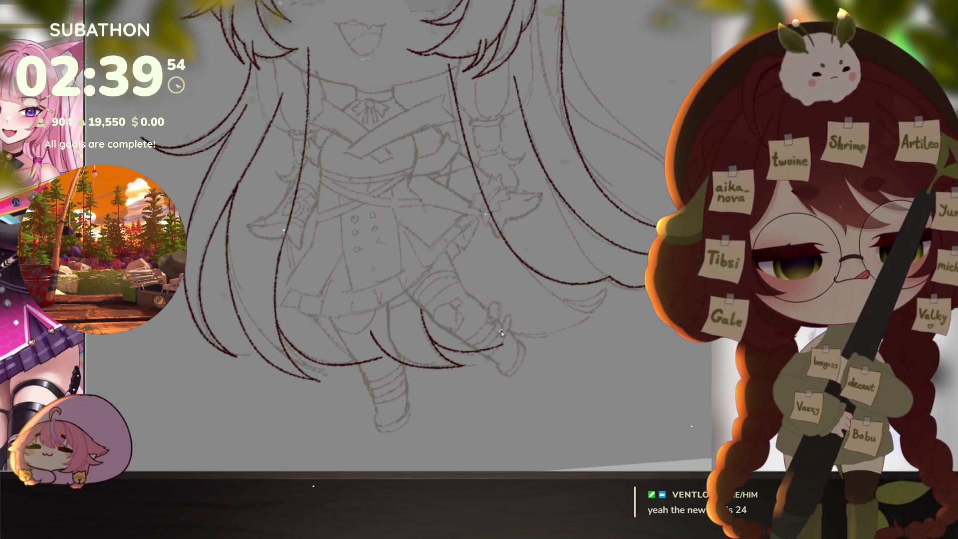
{"action": "scroll", "coordinate": [609, 330], "scroll_direction": "up", "scroll_amount": 1}
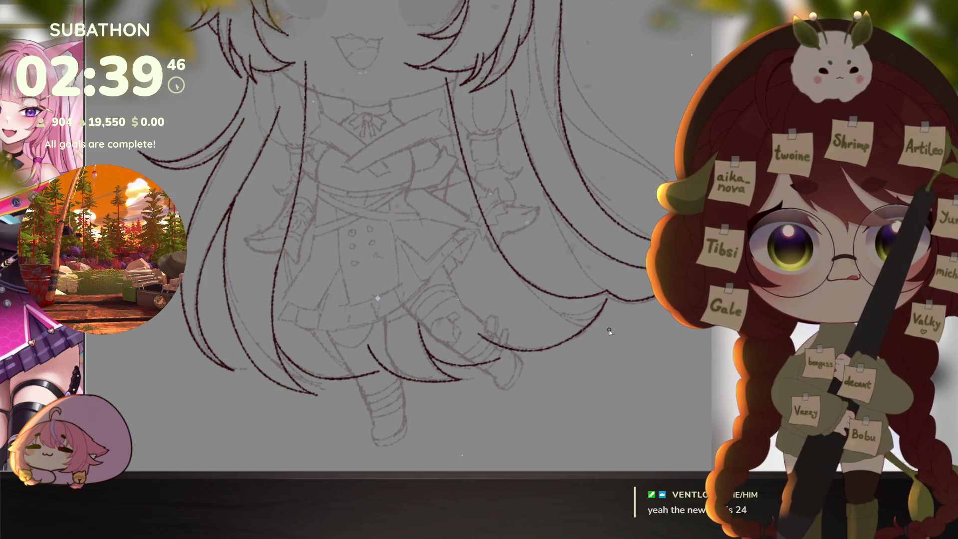
{"action": "scroll", "coordinate": [587, 328], "scroll_direction": "up", "scroll_amount": 1}
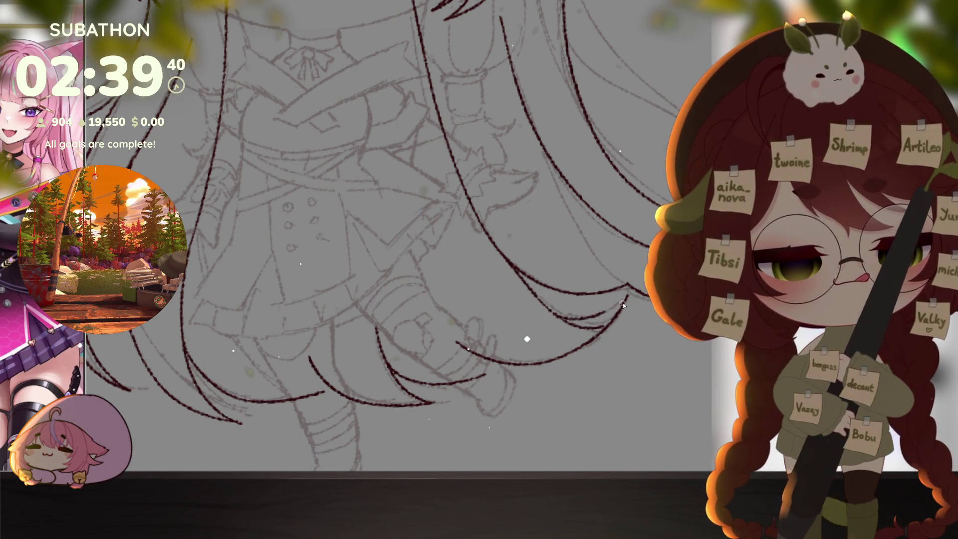
{"action": "scroll", "coordinate": [638, 307], "scroll_direction": "down", "scroll_amount": 4}
{"action": "scroll", "coordinate": [635, 383], "scroll_direction": "up", "scroll_amount": 3}
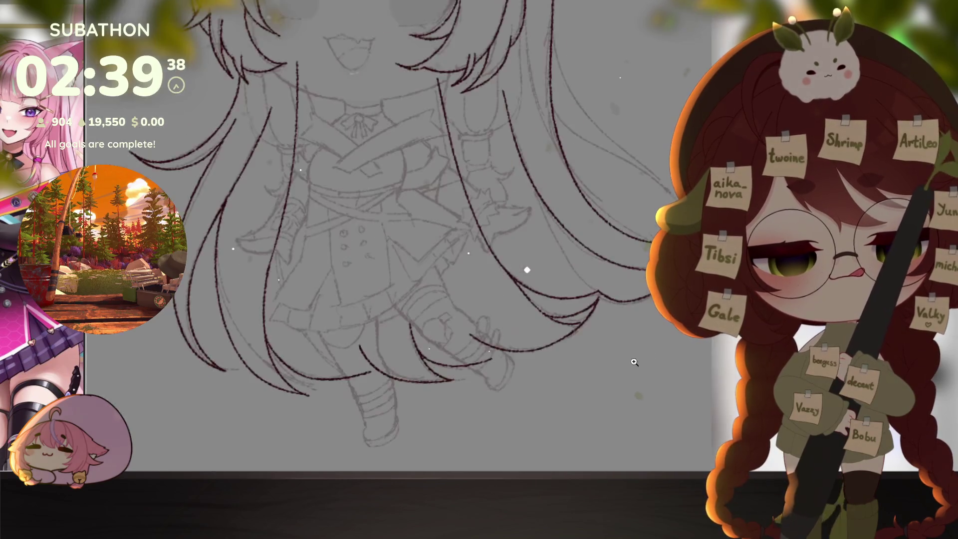
{"action": "left_click_drag", "start_coordinate": [636, 383], "coordinate": [635, 386]}
- Zoom in and out to check the hair and ear lineart with the sketch hidden
{"action": "scroll", "coordinate": [641, 328], "scroll_direction": "down", "scroll_amount": 5}
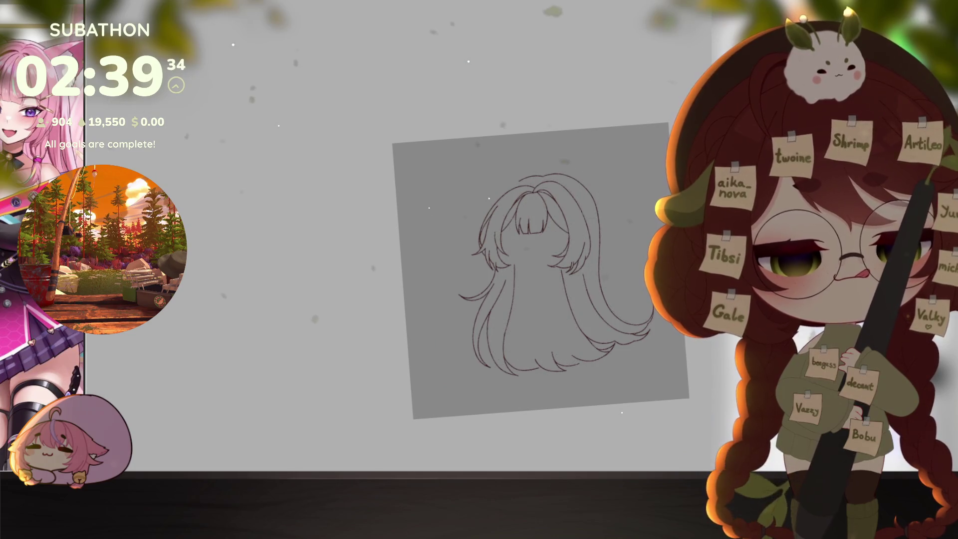
{"action": "scroll", "coordinate": [592, 288], "scroll_direction": "up", "scroll_amount": 4}
{"action": "scroll", "coordinate": [592, 288], "scroll_direction": "up", "scroll_amount": 3}
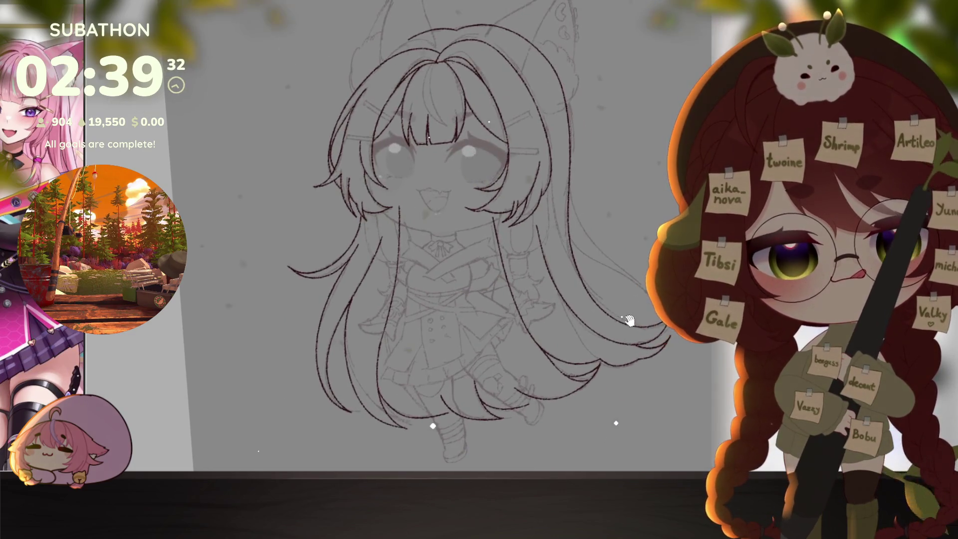
{"action": "scroll", "coordinate": [538, 115], "scroll_direction": "up", "scroll_amount": 2}
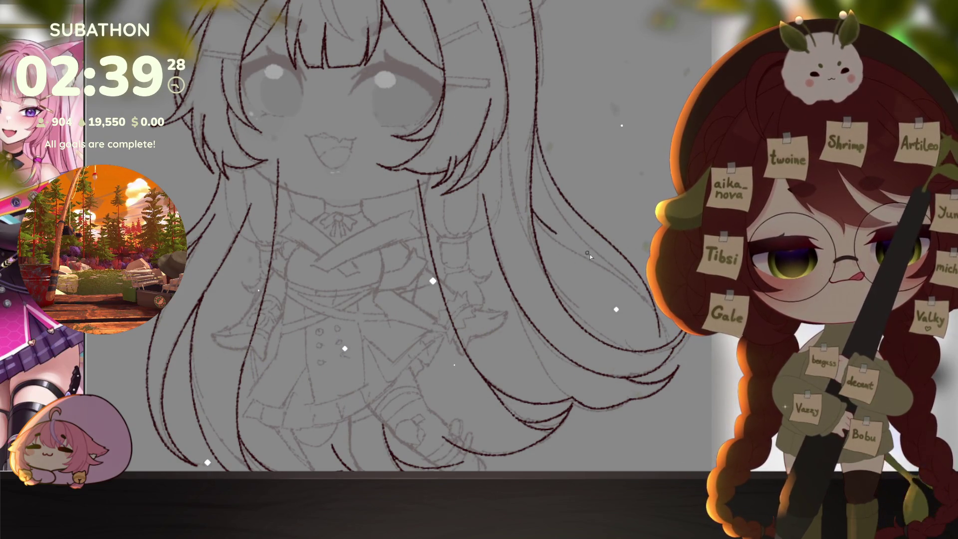
{"action": "scroll", "coordinate": [659, 322], "scroll_direction": "down", "scroll_amount": 5}
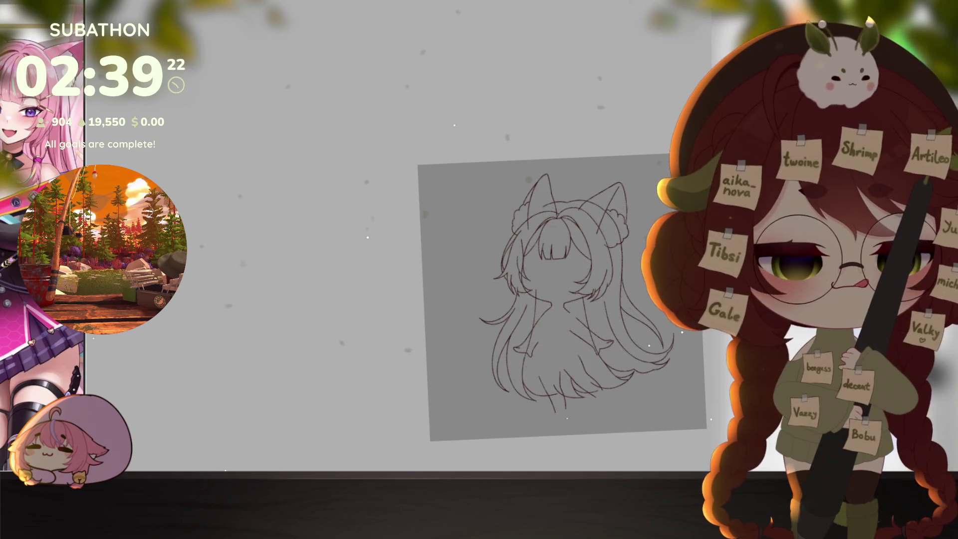
- Erase the two line overshoots past the hair arc at the top of the head
{"action": "scroll", "coordinate": [617, 297], "scroll_direction": "up", "scroll_amount": 5}
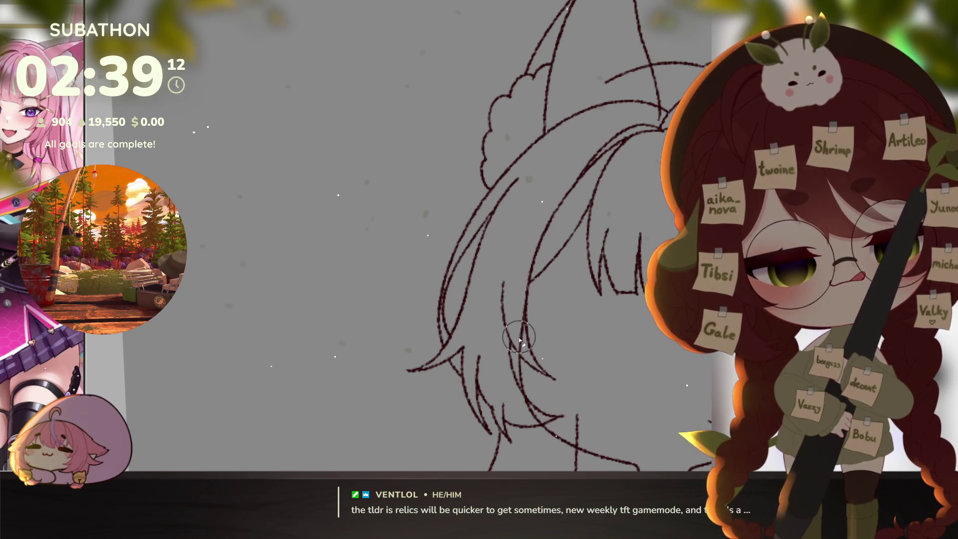
{"action": "mouse_move", "coordinate": [531, 365]}
{"action": "left_mouse_down"}
{"action": "mouse_move", "coordinate": [511, 359]}
{"action": "mouse_move", "coordinate": [477, 322]}
{"action": "left_mouse_up"}
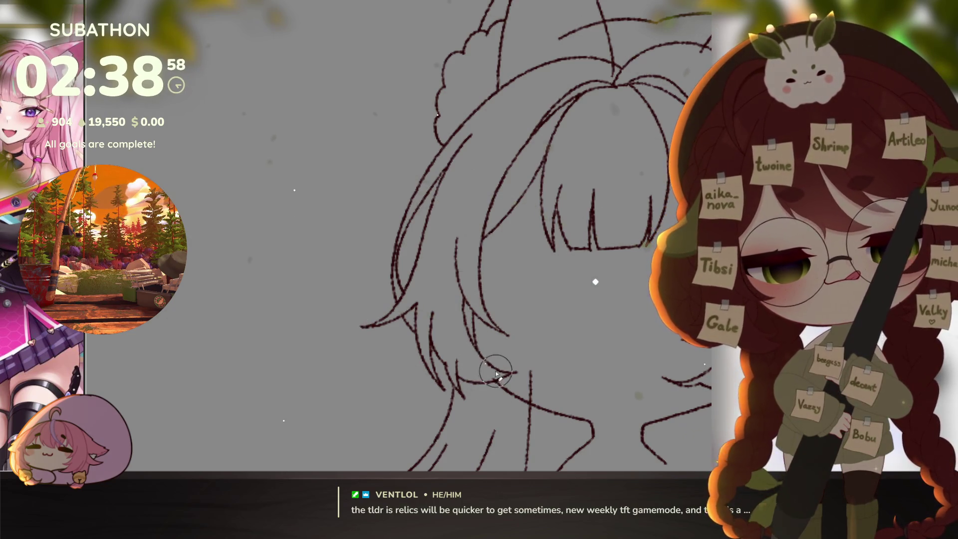
{"action": "left_click_drag", "start_coordinate": [558, 339], "coordinate": [552, 356]}
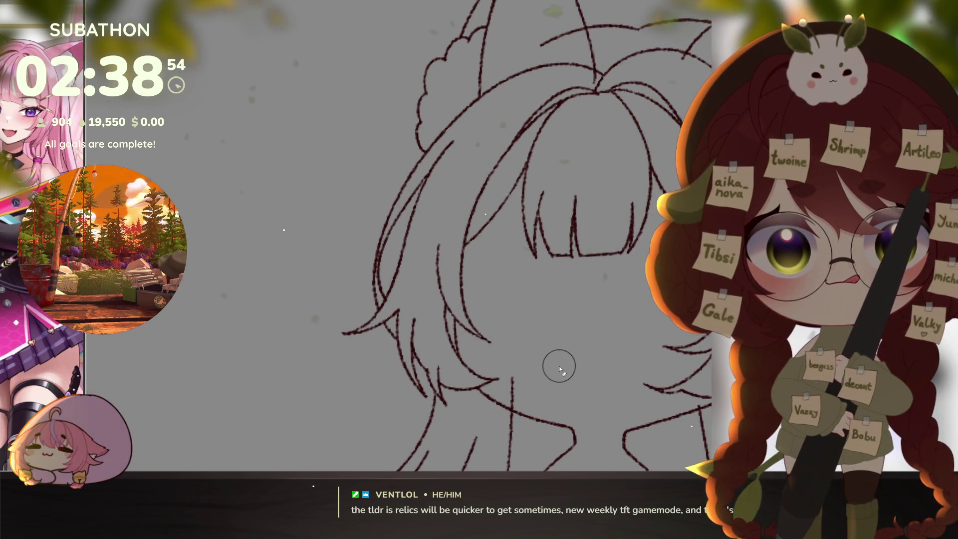
{"action": "left_click_drag", "start_coordinate": [558, 364], "coordinate": [514, 454]}
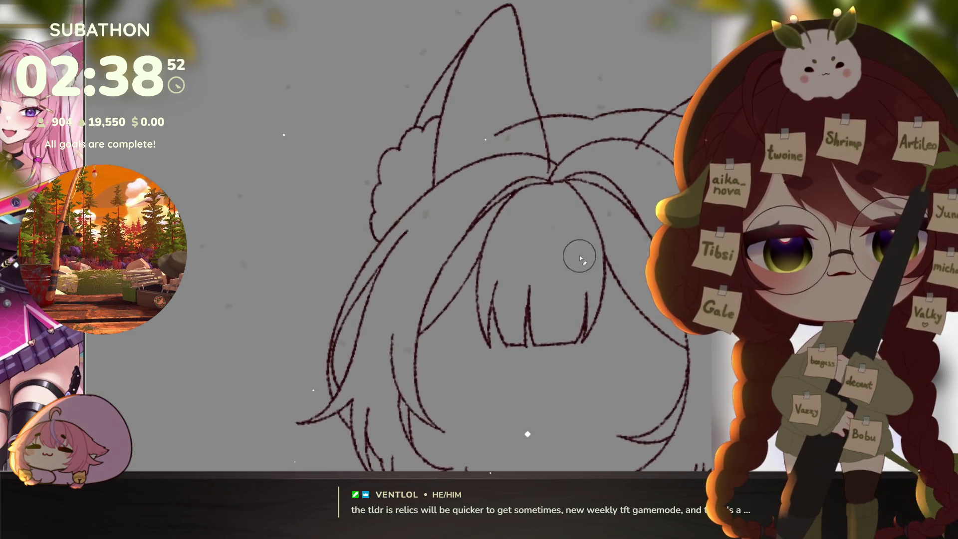
{"action": "left_click_drag", "start_coordinate": [636, 145], "coordinate": [551, 172]}
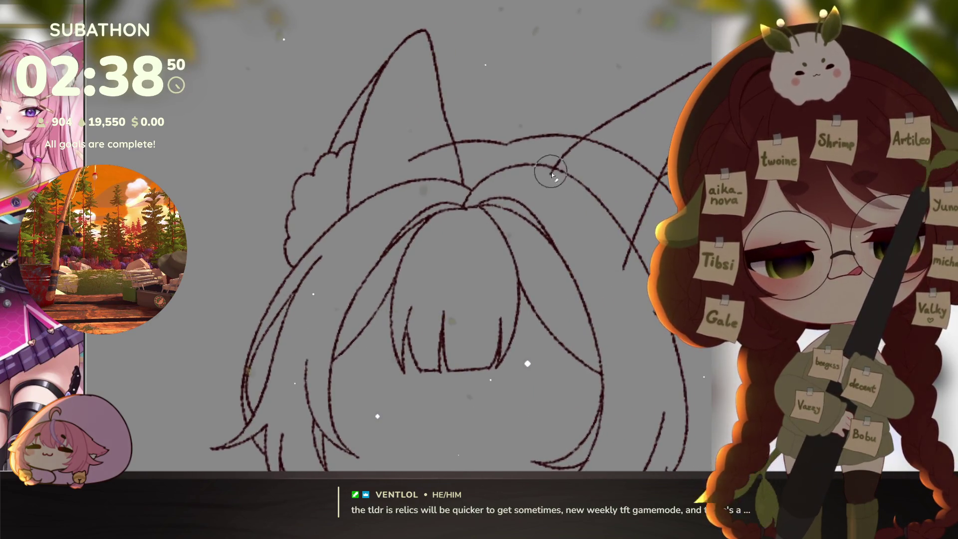
{"action": "left_click", "coordinate": [552, 172]}
{"action": "left_click", "coordinate": [627, 265]}
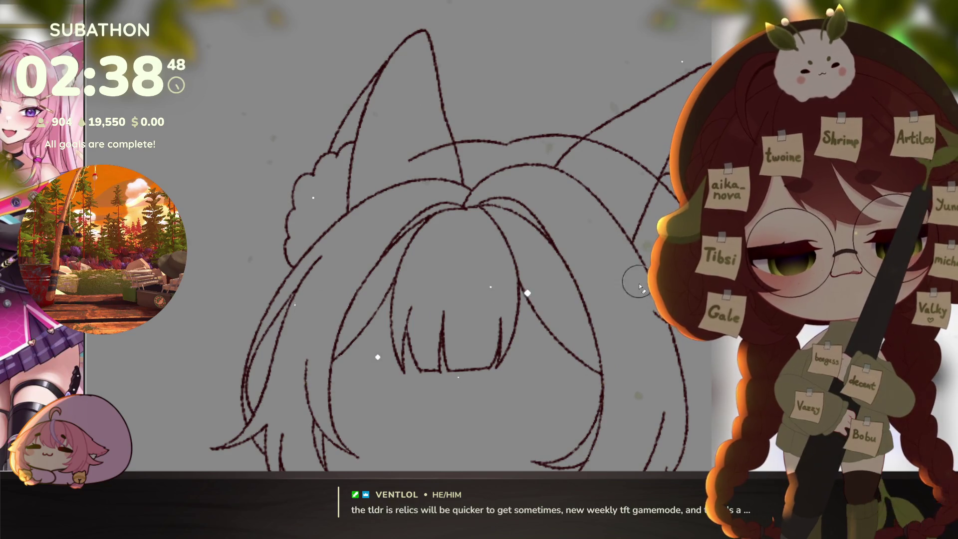
- Zoom out to review the cleaned hair lineart across the whole character
{"action": "mouse_move", "coordinate": [648, 536]}
{"action": "left_mouse_down"}
{"action": "mouse_move", "coordinate": [614, 316]}
{"action": "mouse_move", "coordinate": [626, 330]}
{"action": "left_mouse_up"}
{"action": "left_click_drag", "start_coordinate": [604, 452], "coordinate": [642, 342]}
{"action": "left_click", "coordinate": [639, 362]}
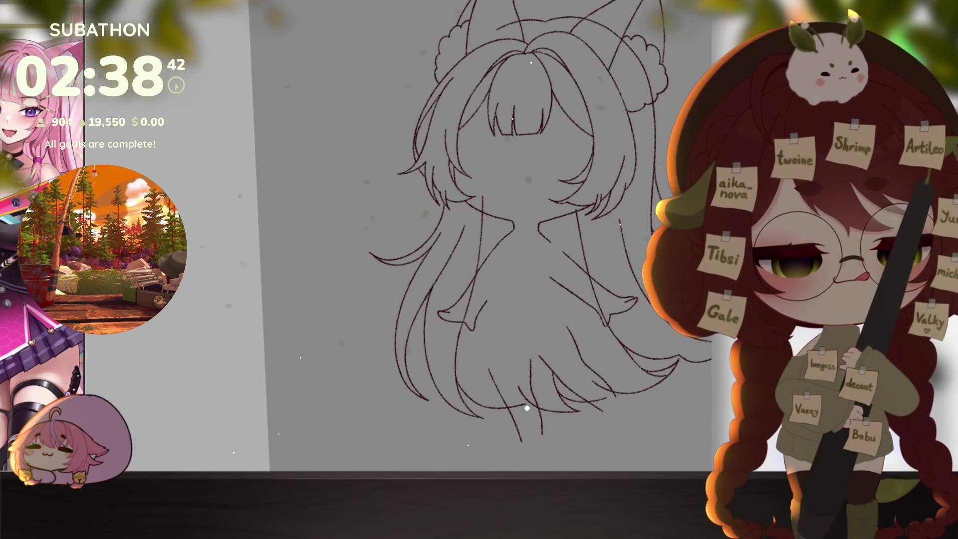
{"action": "scroll", "coordinate": [513, 377], "scroll_direction": "up", "scroll_amount": 2}
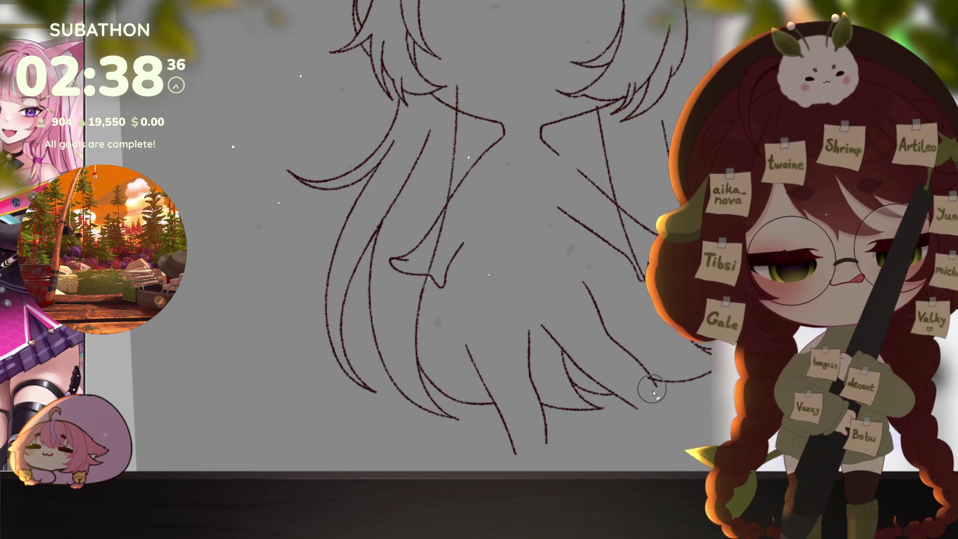
{"action": "scroll", "coordinate": [633, 376], "scroll_direction": "up", "scroll_amount": 3}
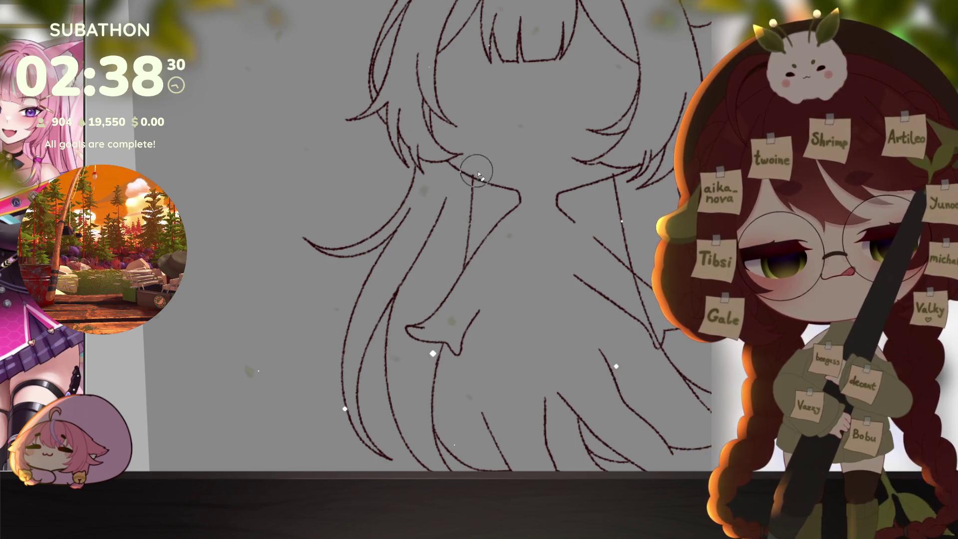
{"action": "mouse_move", "coordinate": [650, 314]}
{"action": "left_mouse_down"}
{"action": "mouse_move", "coordinate": [575, 339]}
{"action": "mouse_move", "coordinate": [556, 333]}
{"action": "left_mouse_up"}
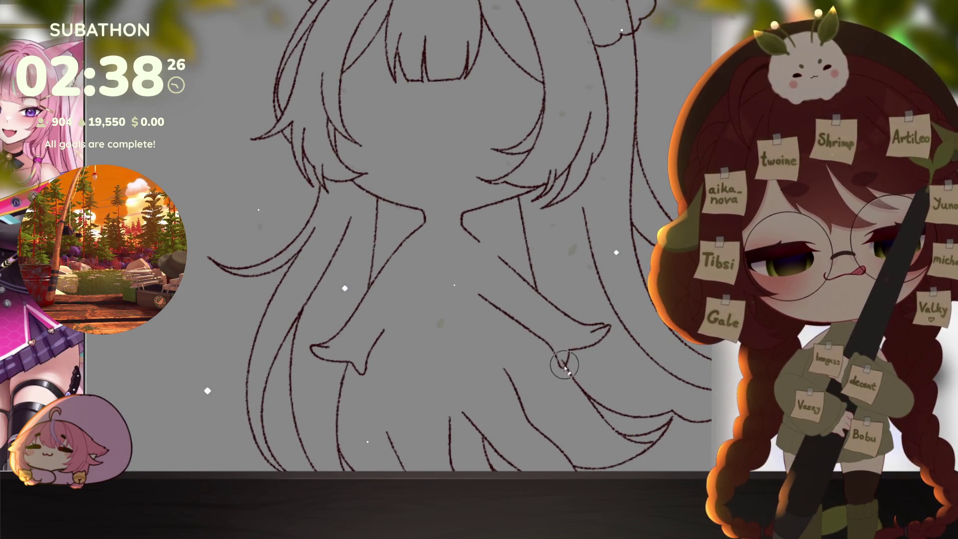
- Erase the hair lines crossing both ears and a stray segment near the head top
{"action": "scroll", "coordinate": [652, 344], "scroll_direction": "down", "scroll_amount": 5}
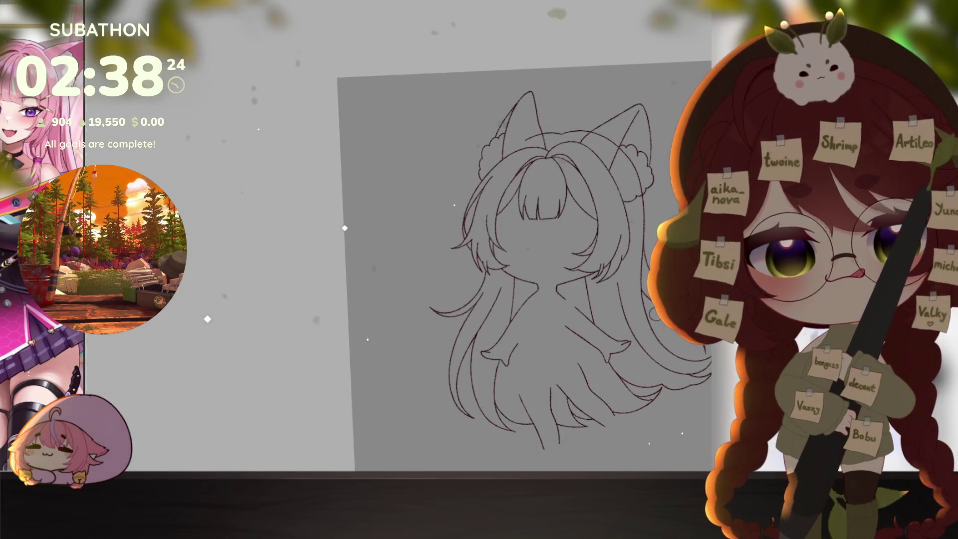
{"action": "scroll", "coordinate": [499, 165], "scroll_direction": "up", "scroll_amount": 7}
{"action": "left_click_drag", "start_coordinate": [335, 139], "coordinate": [377, 110]}
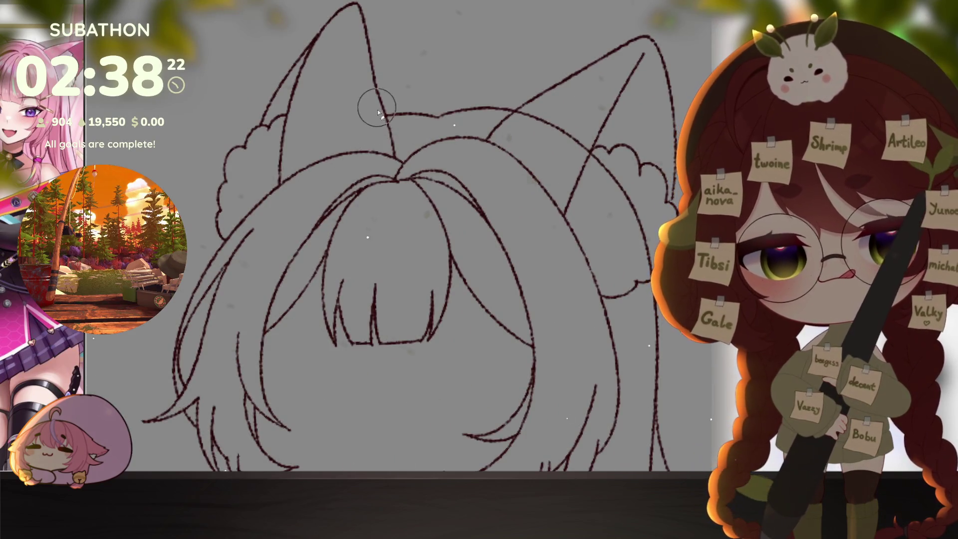
{"action": "left_click_drag", "start_coordinate": [536, 127], "coordinate": [546, 122]}
{"action": "mouse_move", "coordinate": [616, 194]}
{"action": "left_mouse_down"}
{"action": "mouse_move", "coordinate": [637, 231]}
{"action": "mouse_move", "coordinate": [651, 208]}
{"action": "left_mouse_up"}
{"action": "scroll", "coordinate": [653, 339], "scroll_direction": "down", "scroll_amount": 5}
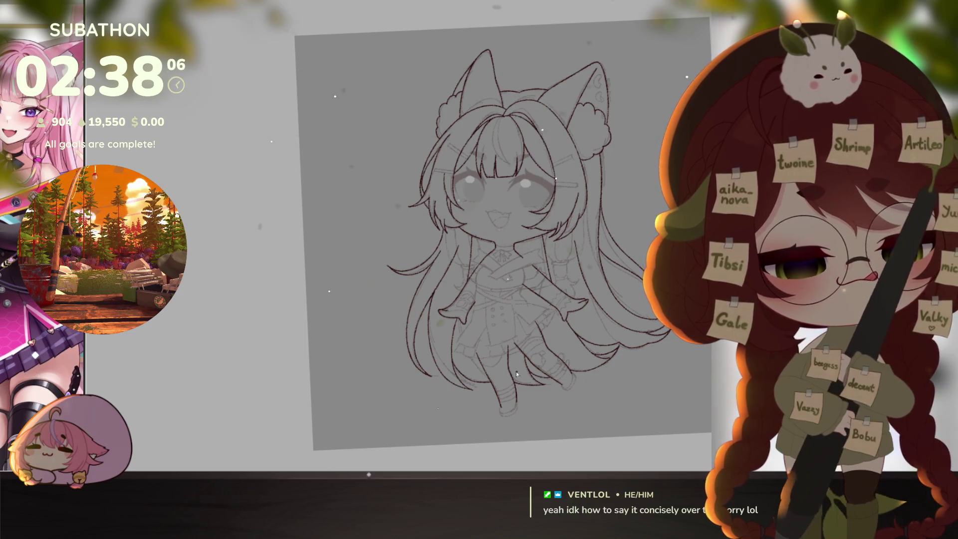
{"action": "scroll", "coordinate": [539, 320], "scroll_direction": "up", "scroll_amount": 10}
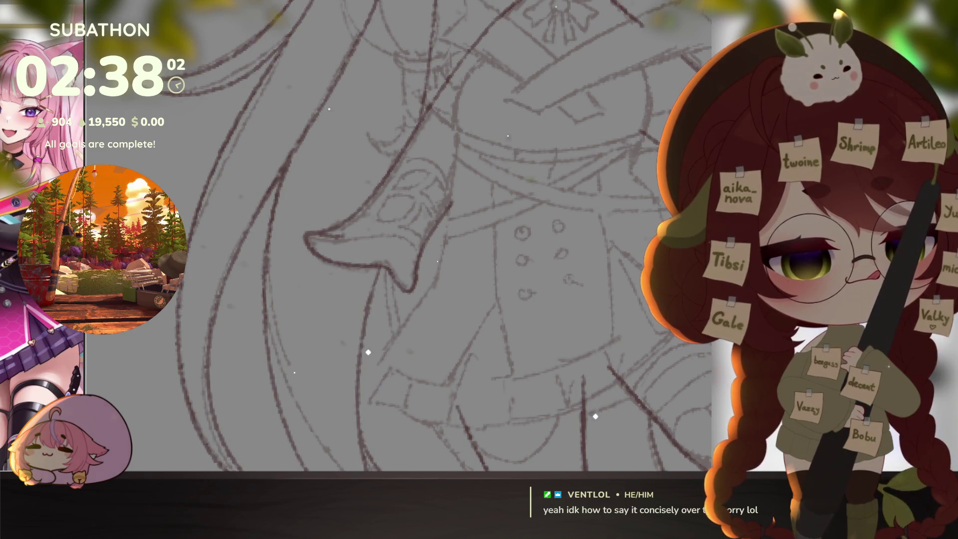
- Ink the outline of the first ribbon tail under the chin
{"action": "left_click_drag", "start_coordinate": [486, 103], "coordinate": [501, 214]}
{"action": "left_click_drag", "start_coordinate": [500, 172], "coordinate": [561, 370]}
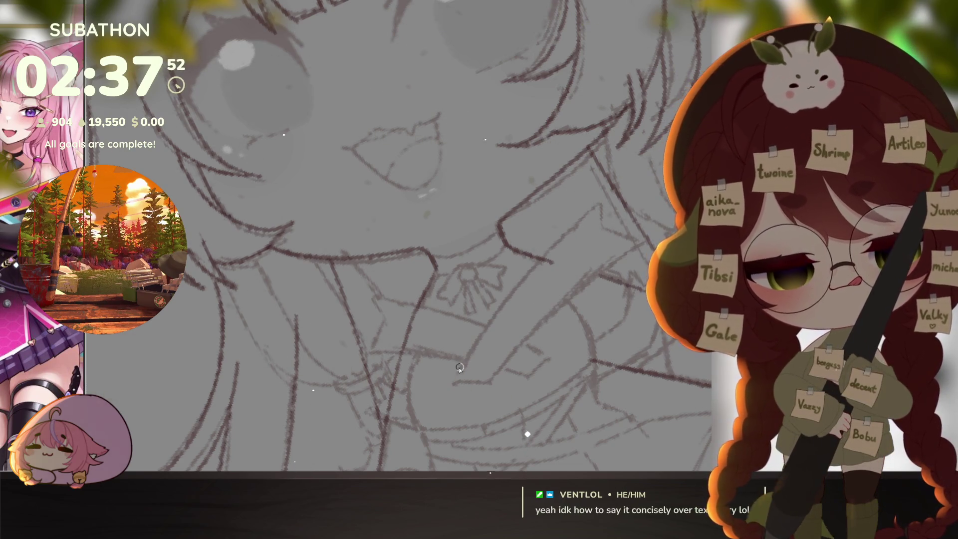
{"action": "mouse_move", "coordinate": [453, 381]}
{"action": "left_mouse_down"}
{"action": "mouse_move", "coordinate": [502, 299]}
{"action": "mouse_move", "coordinate": [600, 203]}
{"action": "mouse_move", "coordinate": [603, 231]}
{"action": "mouse_move", "coordinate": [637, 246]}
{"action": "mouse_move", "coordinate": [485, 382]}
{"action": "mouse_move", "coordinate": [587, 363]}
{"action": "left_mouse_up"}
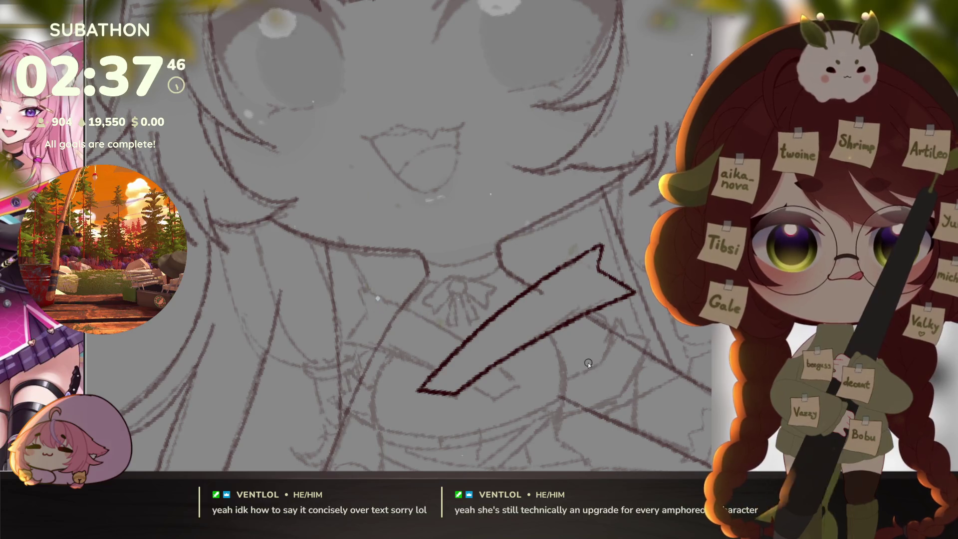
{"action": "key", "text": "4"}
{"action": "key", "text": "4"}
{"action": "key", "text": "4"}
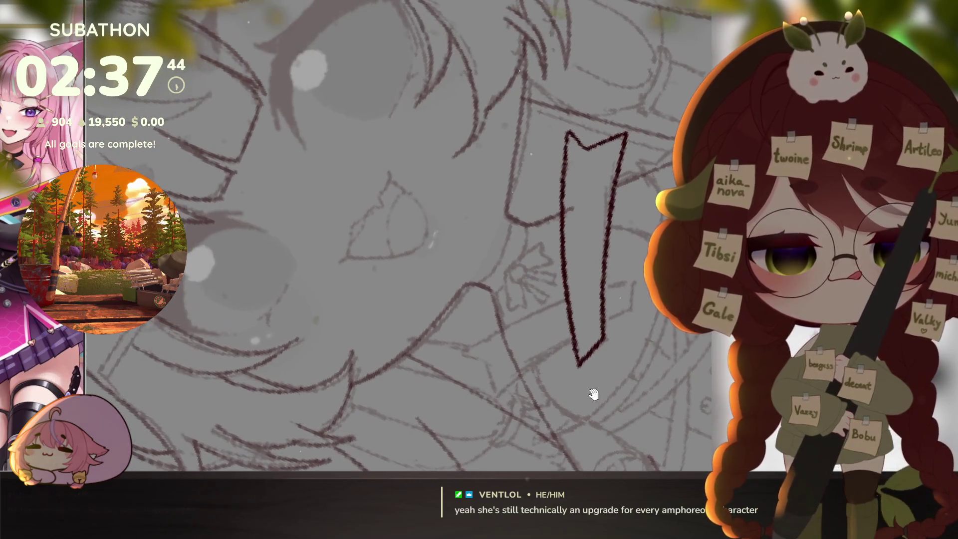
{"action": "key", "text": "4"}
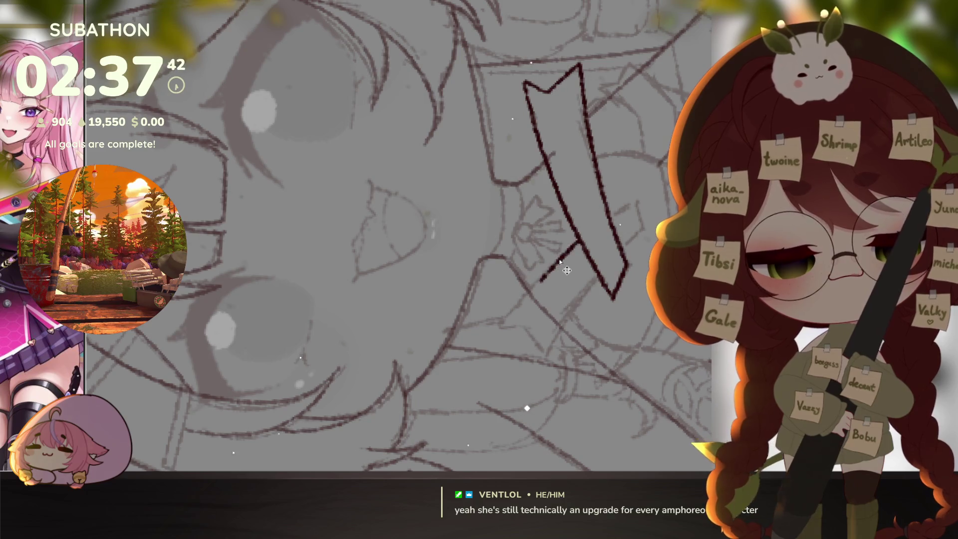
{"action": "left_click_drag", "start_coordinate": [541, 281], "coordinate": [499, 330]}
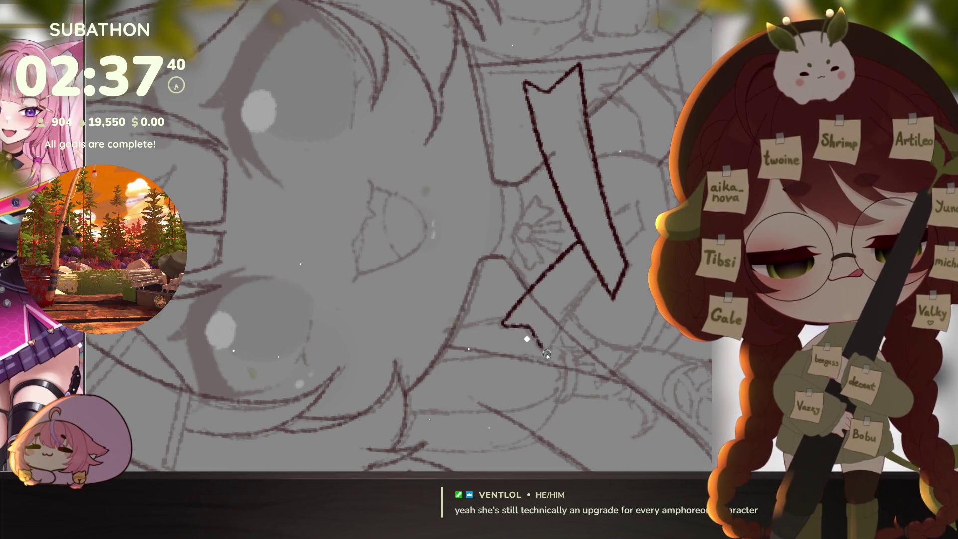
{"action": "left_click_drag", "start_coordinate": [547, 353], "coordinate": [598, 278]}
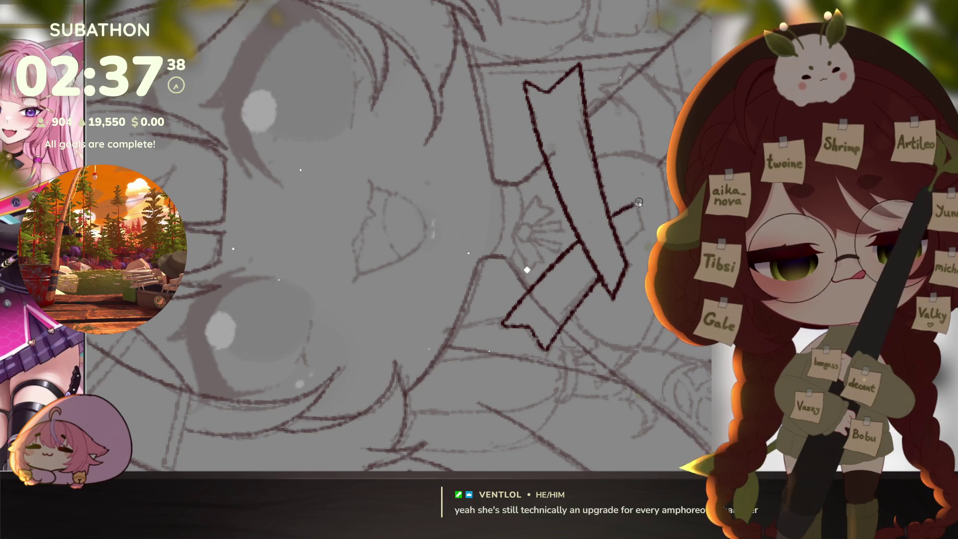
- Ink the edge of a second ribbon tail, removing an overlong stroke
{"action": "mouse_move", "coordinate": [622, 253]}
{"action": "left_mouse_down"}
{"action": "mouse_move", "coordinate": [526, 215]}
{"action": "mouse_move", "coordinate": [566, 340]}
{"action": "left_mouse_up"}
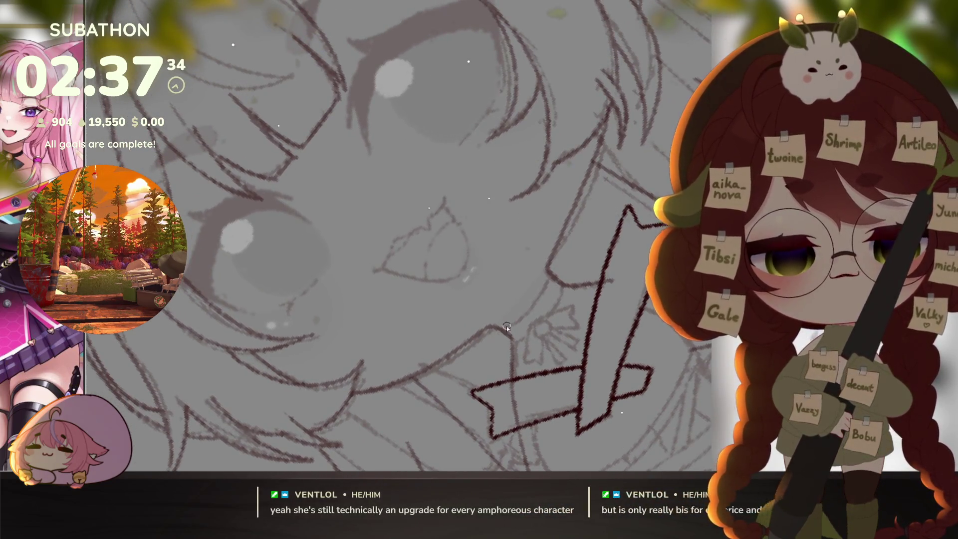
{"action": "mouse_move", "coordinate": [551, 274]}
{"action": "left_mouse_down"}
{"action": "mouse_move", "coordinate": [502, 331]}
{"action": "mouse_move", "coordinate": [539, 313]}
{"action": "mouse_move", "coordinate": [562, 284]}
{"action": "mouse_move", "coordinate": [487, 259]}
{"action": "mouse_move", "coordinate": [476, 285]}
{"action": "left_mouse_up"}
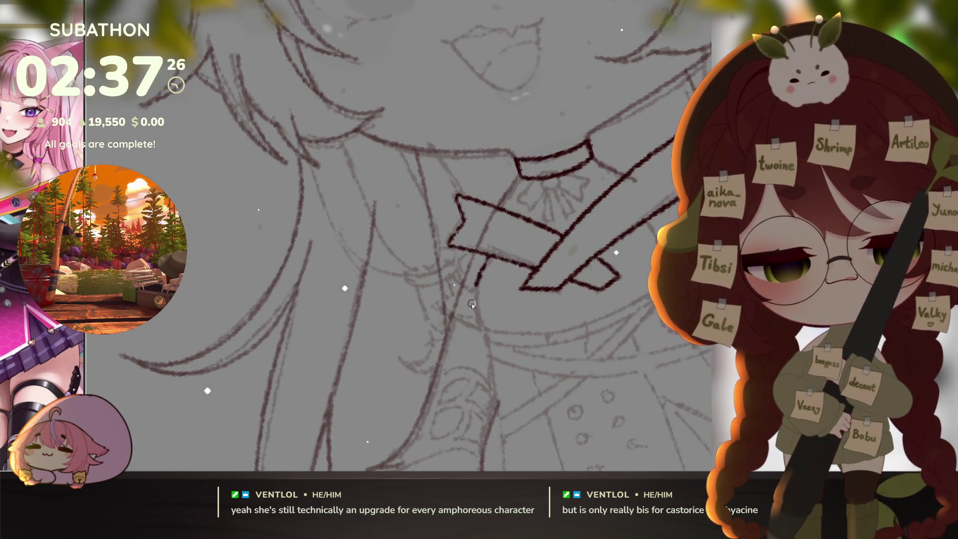
{"action": "key", "text": "ctrl+z"}
{"action": "mouse_move", "coordinate": [484, 330]}
{"action": "left_mouse_down"}
{"action": "mouse_move", "coordinate": [465, 289]}
{"action": "mouse_move", "coordinate": [478, 358]}
{"action": "mouse_move", "coordinate": [514, 342]}
{"action": "left_mouse_up"}
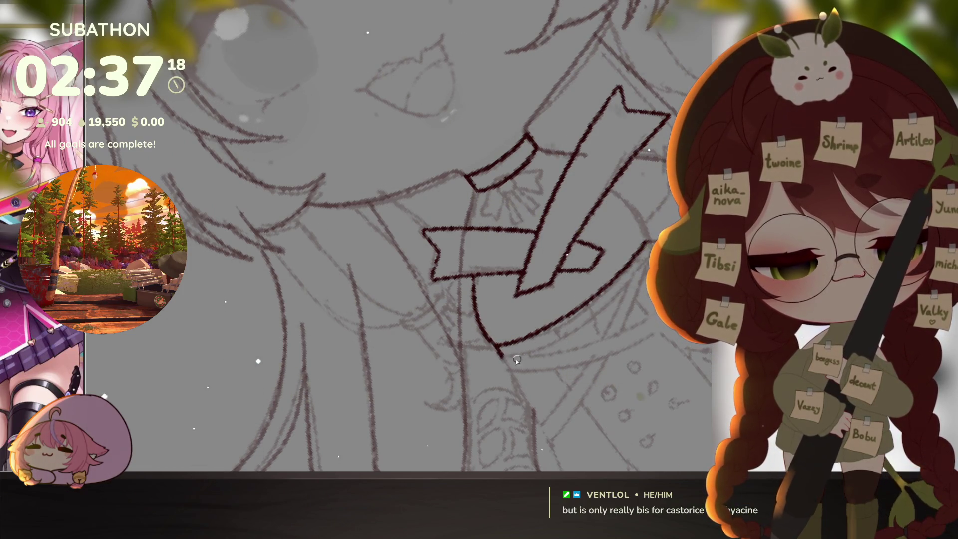
- Undo a stray stroke tail and ink the curved sash line below the bow ribbons
{"action": "left_click_drag", "start_coordinate": [564, 365], "coordinate": [587, 334]}
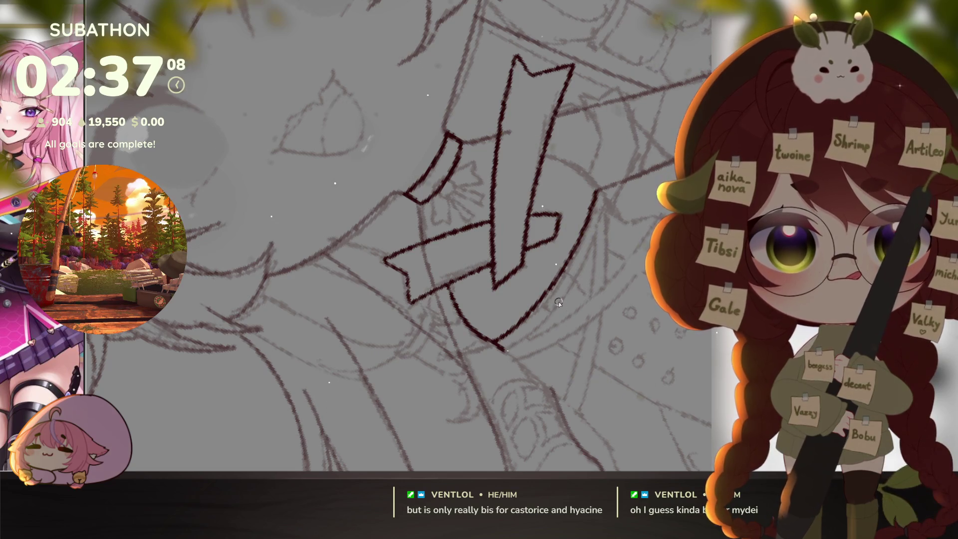
{"action": "key", "text": "ctrl+z"}
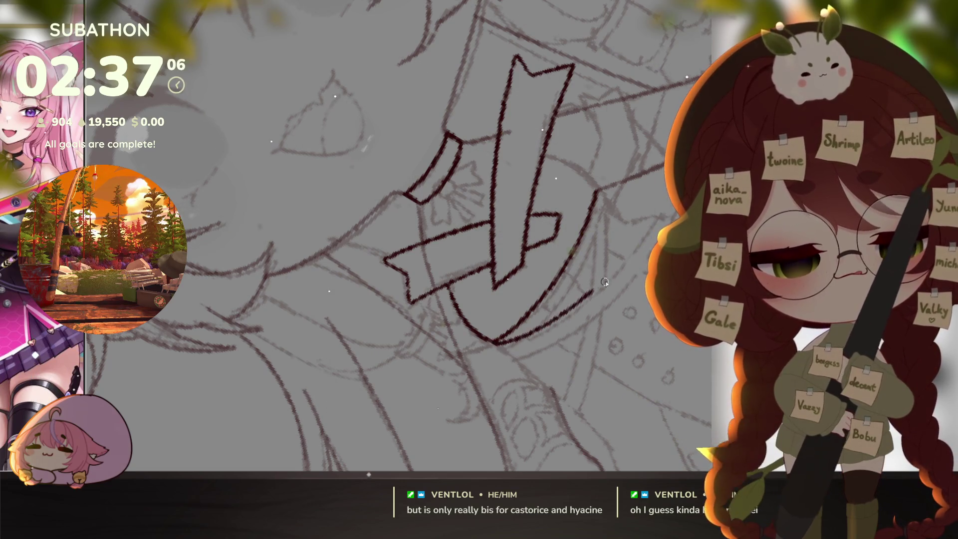
{"action": "mouse_move", "coordinate": [577, 371]}
{"action": "left_mouse_down"}
{"action": "mouse_move", "coordinate": [486, 359]}
{"action": "mouse_move", "coordinate": [503, 379]}
{"action": "left_mouse_up"}
{"action": "mouse_move", "coordinate": [408, 393]}
{"action": "left_mouse_down"}
{"action": "mouse_move", "coordinate": [460, 370]}
{"action": "mouse_move", "coordinate": [566, 257]}
{"action": "mouse_move", "coordinate": [582, 253]}
{"action": "left_mouse_up"}
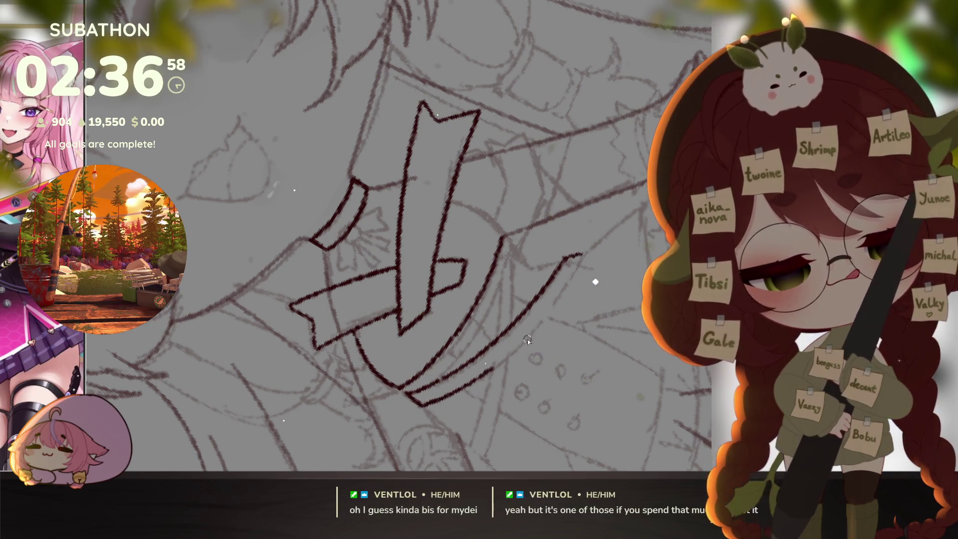
- Ink the inner line of the crescent sash and extend its tip downward
{"action": "left_click_drag", "start_coordinate": [560, 296], "coordinate": [590, 321]}
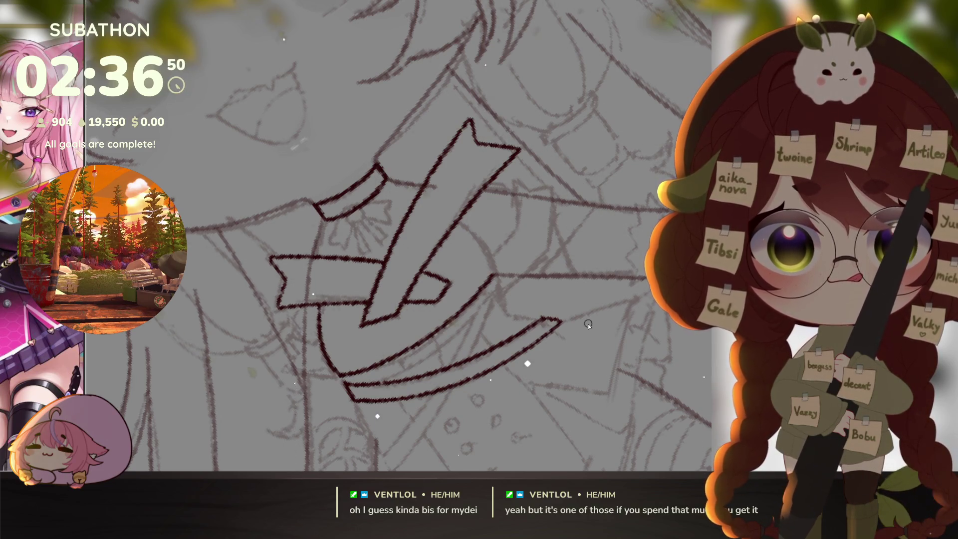
{"action": "left_click_drag", "start_coordinate": [588, 324], "coordinate": [563, 310]}
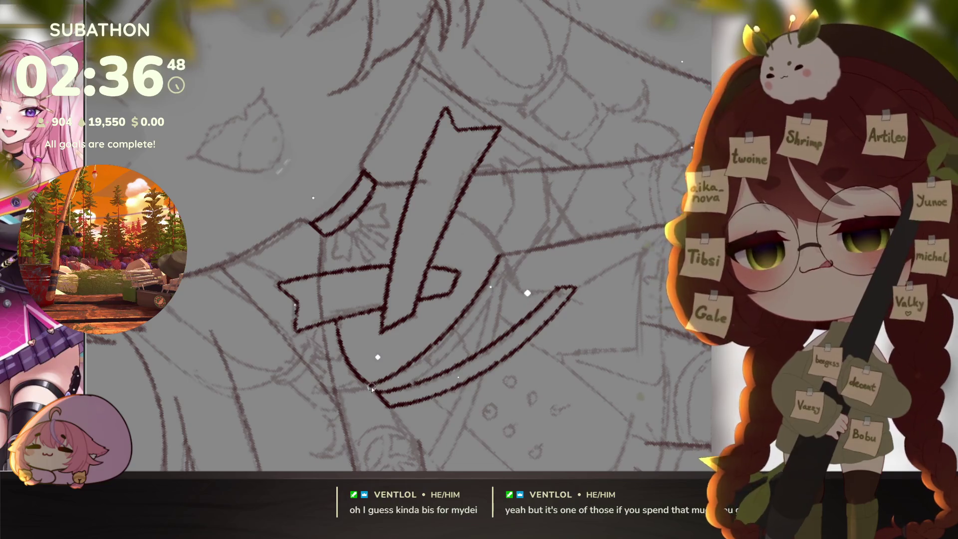
{"action": "left_click_drag", "start_coordinate": [414, 381], "coordinate": [485, 312]}
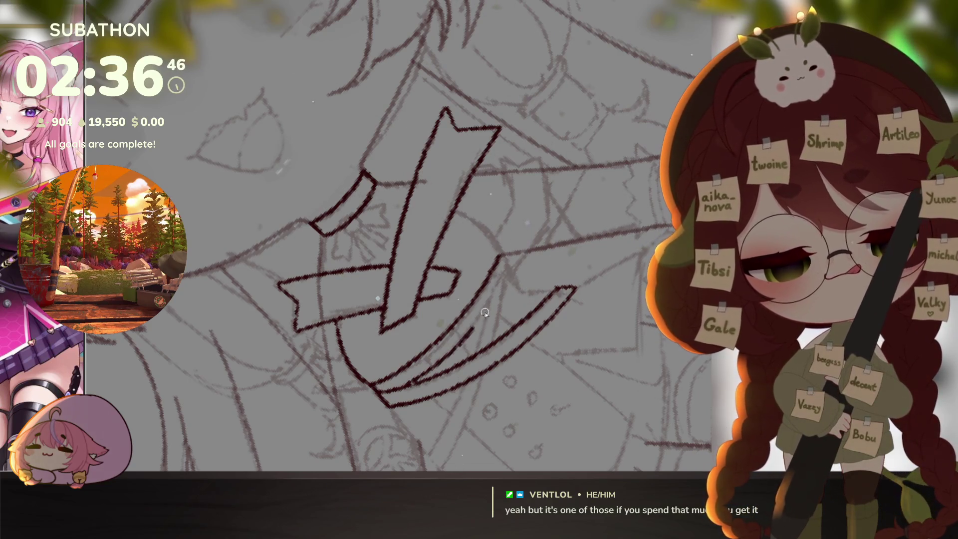
{"action": "mouse_move", "coordinate": [573, 304]}
{"action": "left_mouse_down"}
{"action": "mouse_move", "coordinate": [551, 333]}
{"action": "mouse_move", "coordinate": [511, 291]}
{"action": "left_mouse_up"}
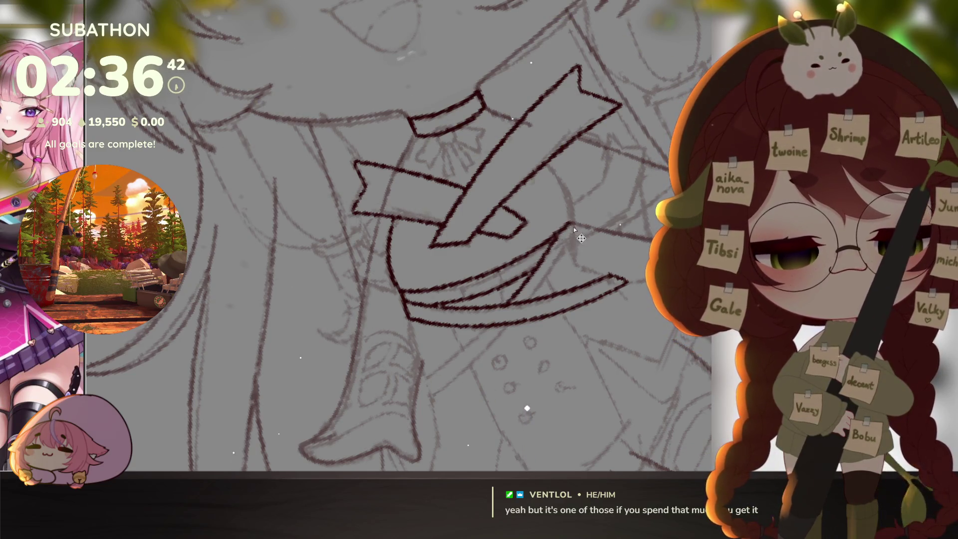
{"action": "left_click_drag", "start_coordinate": [570, 225], "coordinate": [573, 239]}
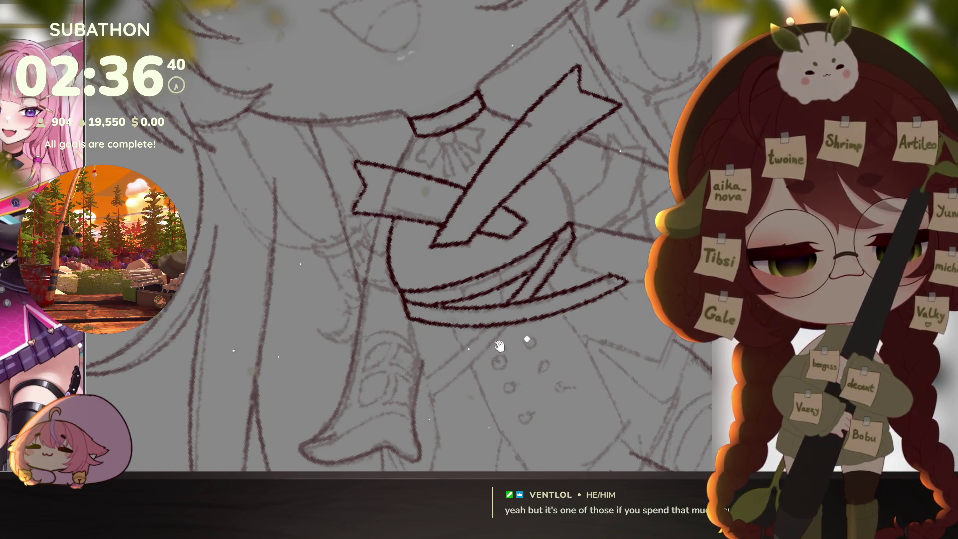
- Draw the strap's two parallel edges running down toward the coat
{"action": "mouse_move", "coordinate": [498, 345]}
{"action": "left_mouse_down"}
{"action": "mouse_move", "coordinate": [566, 301]}
{"action": "mouse_move", "coordinate": [514, 318]}
{"action": "left_mouse_up"}
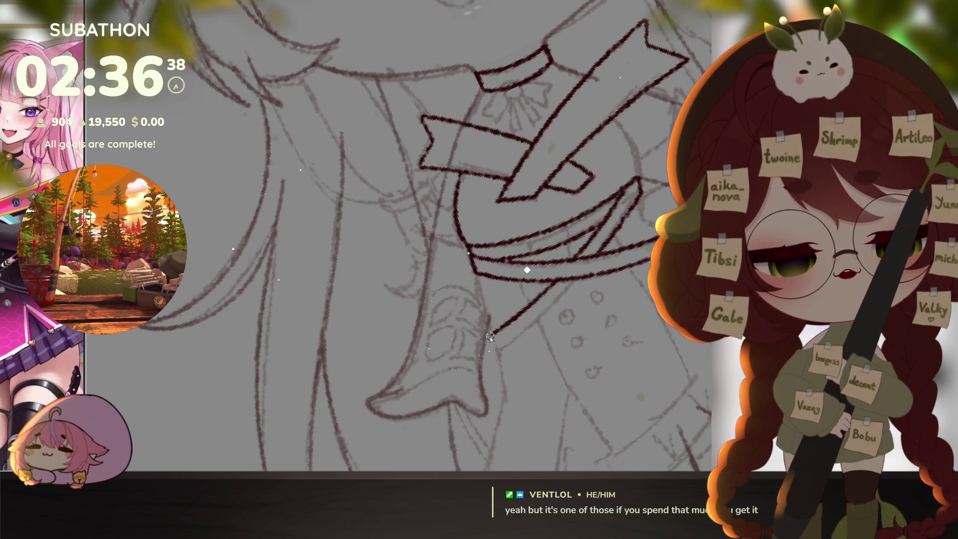
{"action": "left_click_drag", "start_coordinate": [496, 353], "coordinate": [573, 279]}
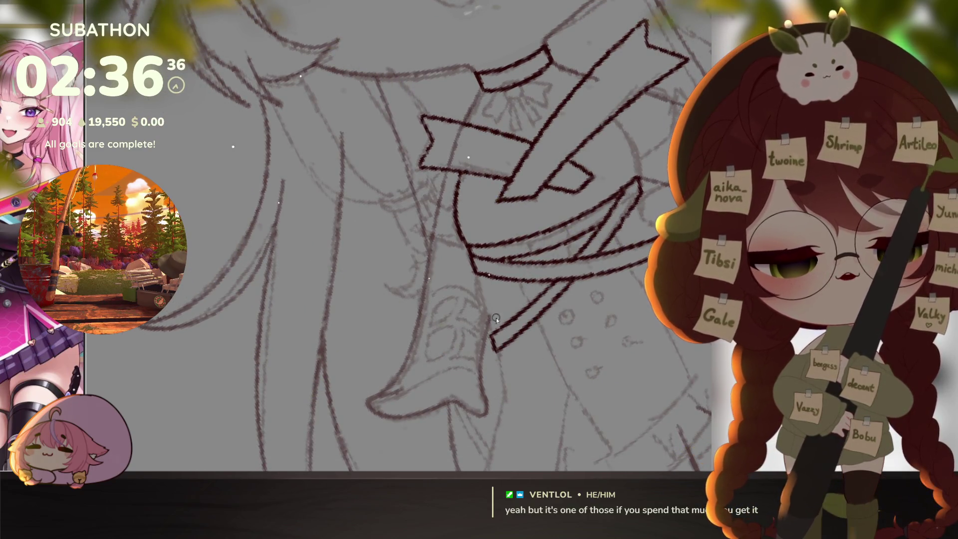
{"action": "left_click_drag", "start_coordinate": [477, 276], "coordinate": [492, 336]}
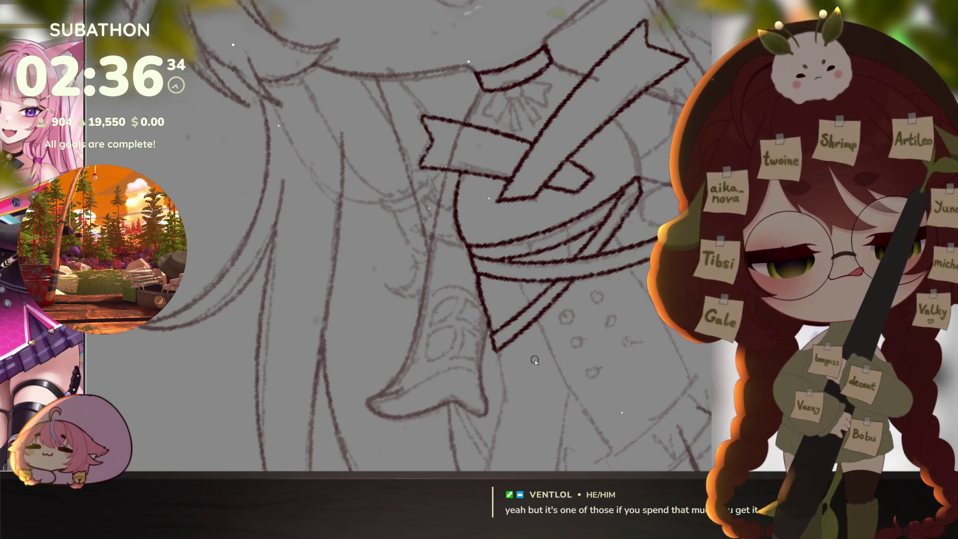
- Extend the strap lines down to the strap's lower end and on toward the lower left
{"action": "left_click_drag", "start_coordinate": [479, 287], "coordinate": [494, 341]}
{"action": "mouse_move", "coordinate": [628, 428]}
{"action": "left_mouse_down"}
{"action": "mouse_move", "coordinate": [593, 383]}
{"action": "mouse_move", "coordinate": [583, 318]}
{"action": "left_mouse_up"}
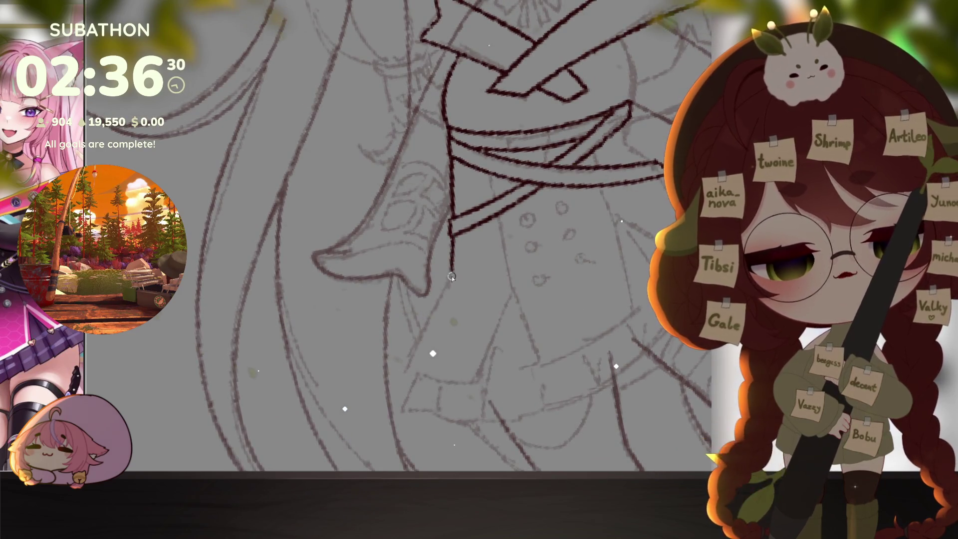
{"action": "left_click_drag", "start_coordinate": [451, 276], "coordinate": [420, 331]}
{"action": "mouse_move", "coordinate": [508, 378]}
{"action": "left_mouse_down"}
{"action": "mouse_move", "coordinate": [475, 397]}
{"action": "mouse_move", "coordinate": [520, 370]}
{"action": "left_mouse_up"}
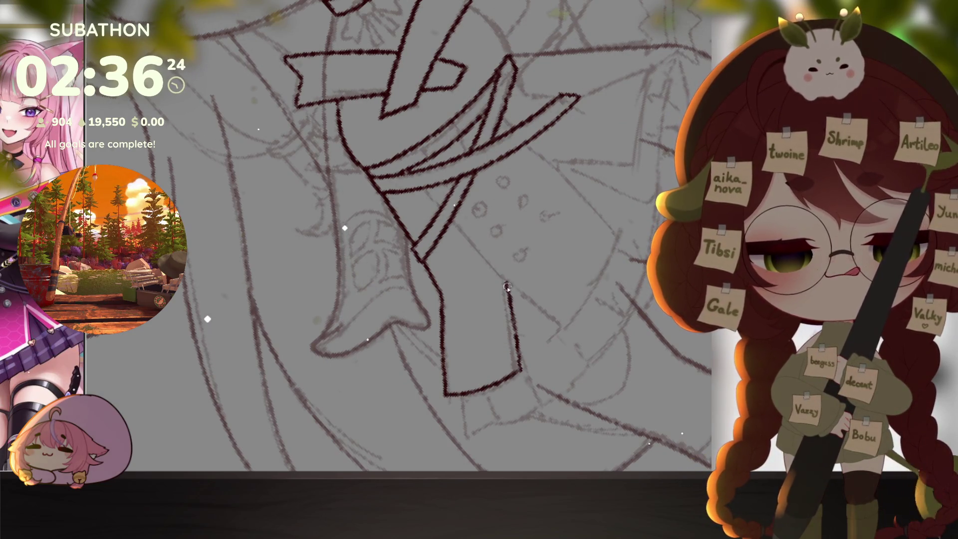
{"action": "left_click_drag", "start_coordinate": [569, 325], "coordinate": [530, 391]}
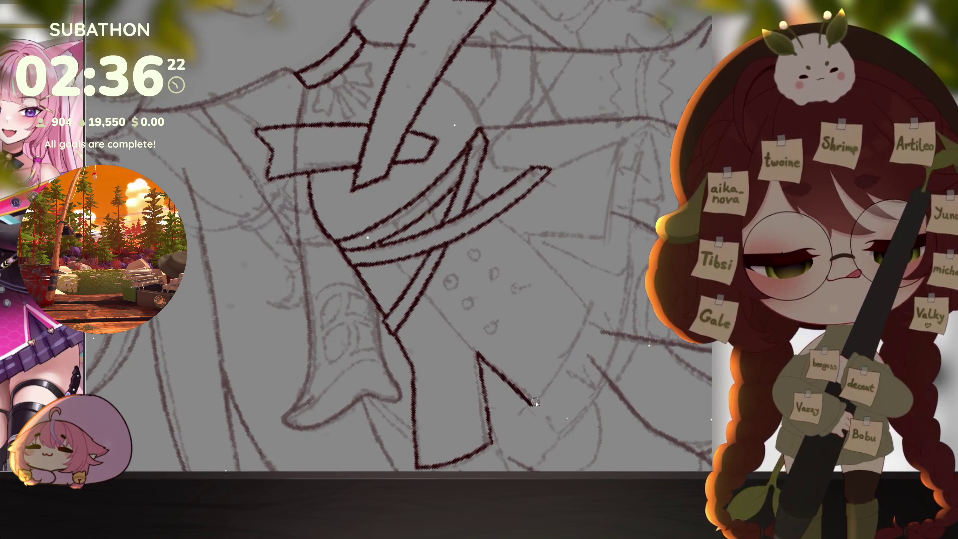
{"action": "left_click_drag", "start_coordinate": [599, 302], "coordinate": [533, 384]}
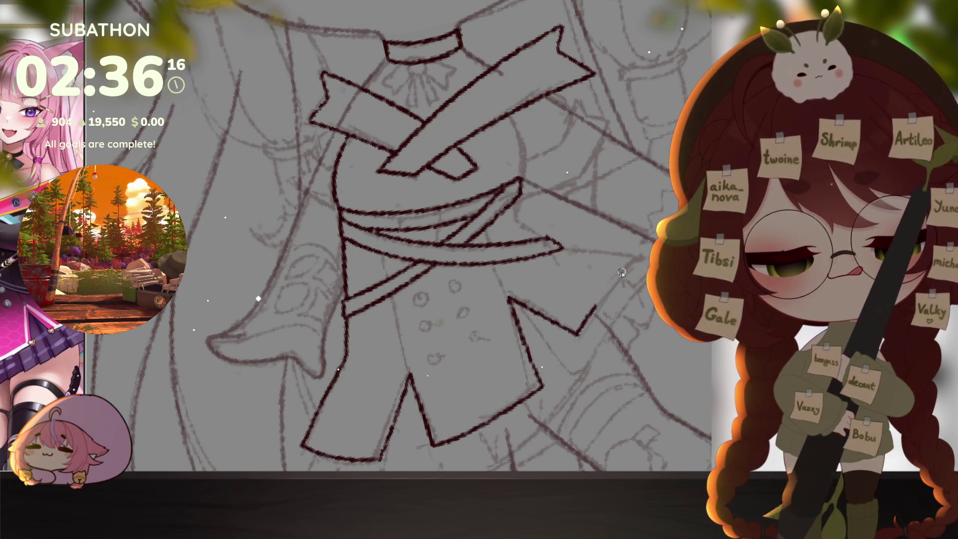
- Ink a sash edge running down from the waist band's corner
{"action": "scroll", "coordinate": [643, 255], "scroll_direction": "down", "scroll_amount": 2}
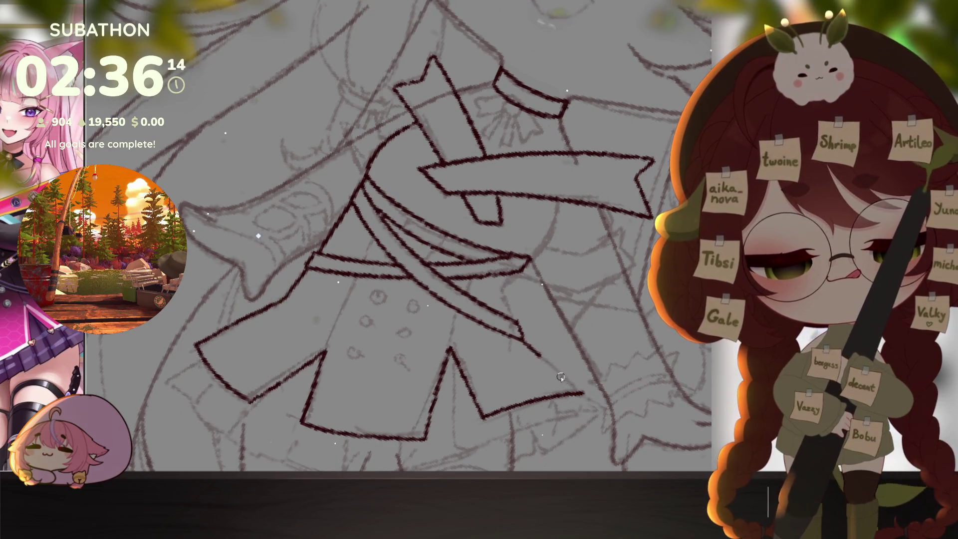
{"action": "scroll", "coordinate": [588, 402], "scroll_direction": "up", "scroll_amount": 3}
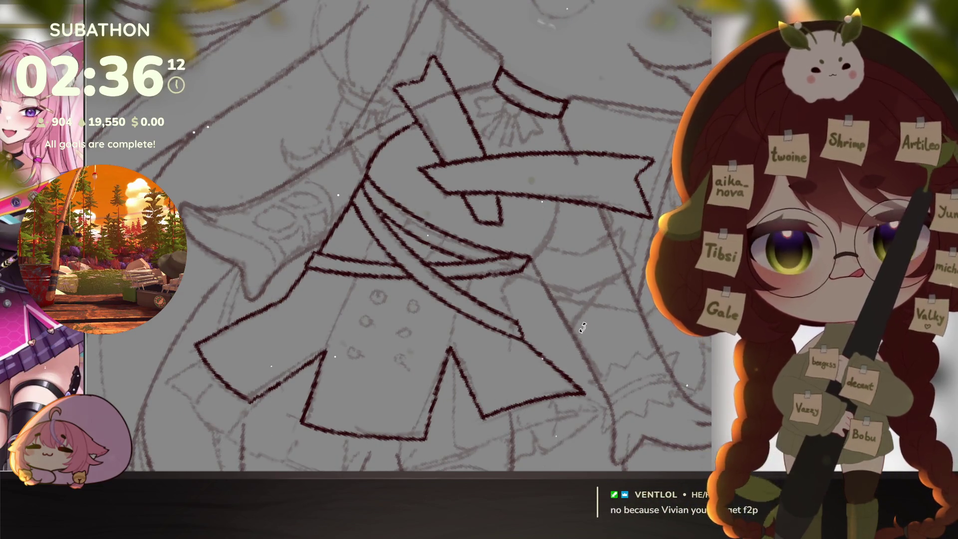
{"action": "left_click_drag", "start_coordinate": [577, 331], "coordinate": [584, 303]}
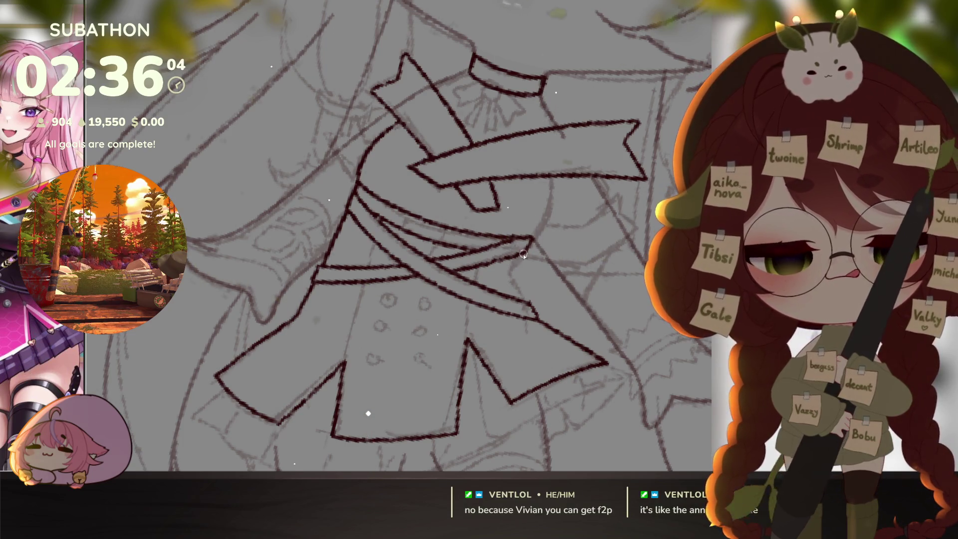
{"action": "left_click_drag", "start_coordinate": [532, 239], "coordinate": [510, 276]}
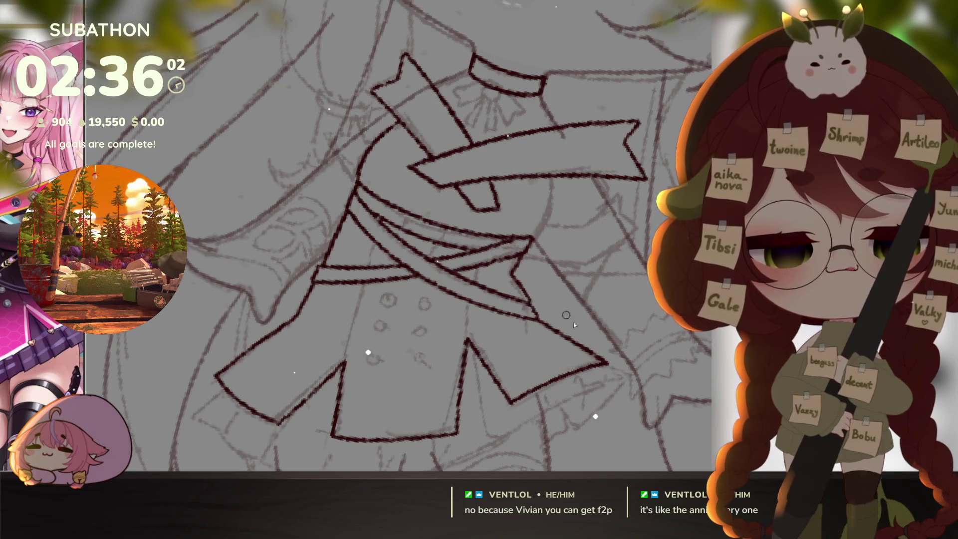
{"action": "key", "text": "minus"}
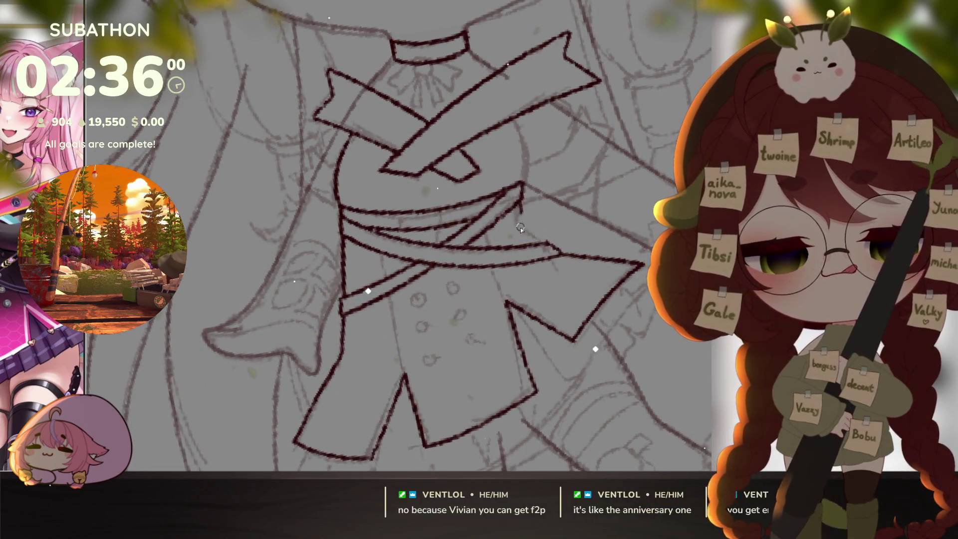
{"action": "key", "text": "equal"}
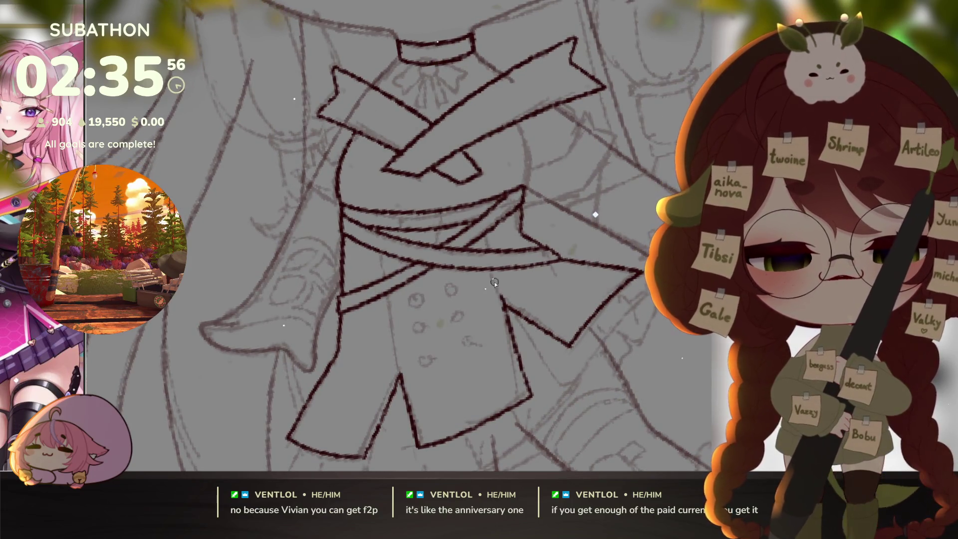
- Extend the coat's right edge, add a short sash stroke, and ink the front panel line
{"action": "mouse_move", "coordinate": [505, 306]}
{"action": "left_mouse_down"}
{"action": "mouse_move", "coordinate": [492, 272]}
{"action": "mouse_move", "coordinate": [508, 310]}
{"action": "left_mouse_up"}
{"action": "left_click_drag", "start_coordinate": [487, 250], "coordinate": [482, 232]}
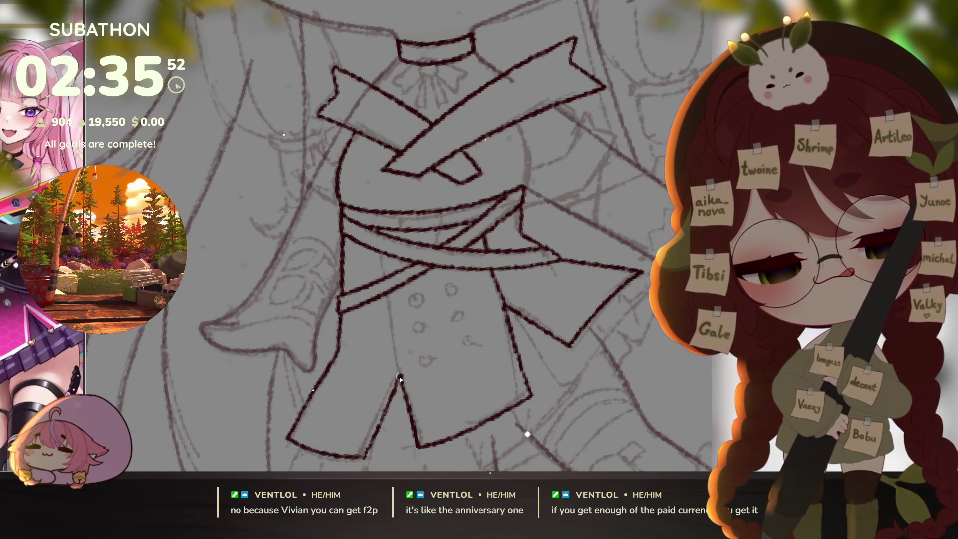
{"action": "left_click_drag", "start_coordinate": [402, 376], "coordinate": [389, 295]}
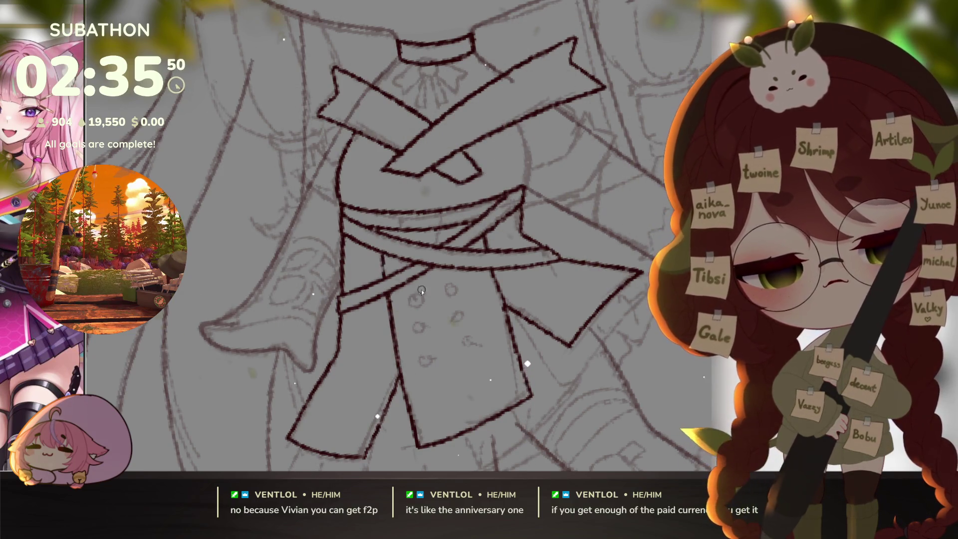
{"action": "scroll", "coordinate": [584, 360], "scroll_direction": "down", "scroll_amount": 5}
{"action": "scroll", "coordinate": [597, 362], "scroll_direction": "up", "scroll_amount": 5}
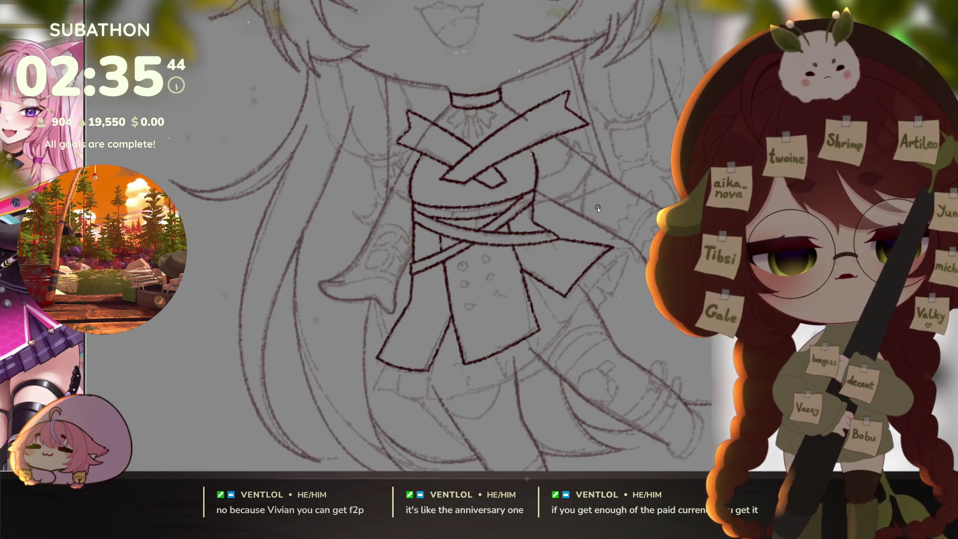
- Add a small detail stroke beside the bow
{"action": "scroll", "coordinate": [598, 207], "scroll_direction": "up", "scroll_amount": 3}
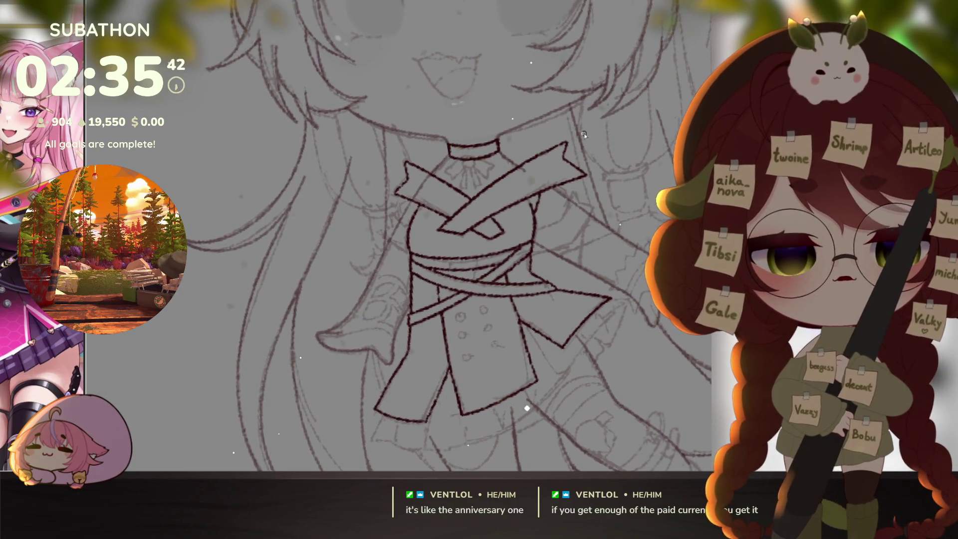
{"action": "left_click_drag", "start_coordinate": [440, 295], "coordinate": [479, 264]}
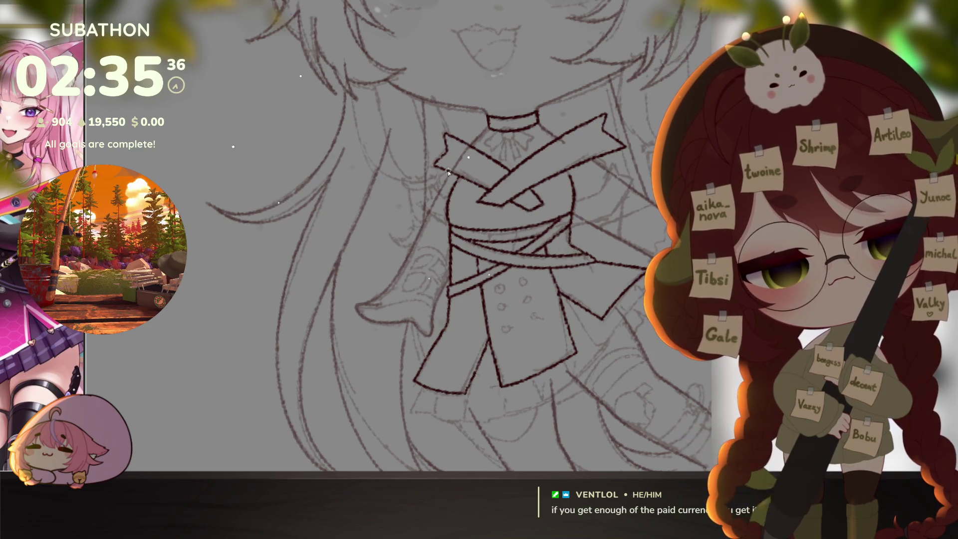
{"action": "left_click_drag", "start_coordinate": [445, 199], "coordinate": [431, 185]}
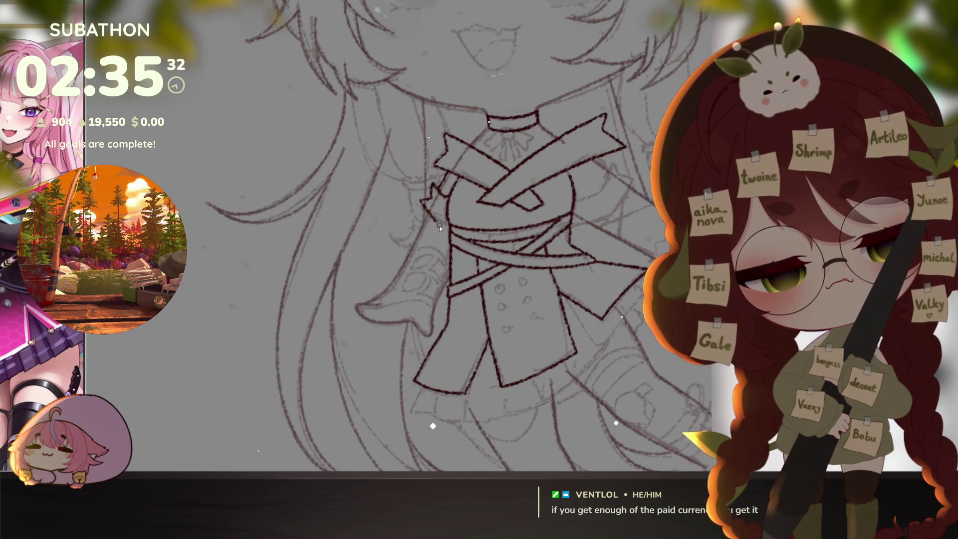
- Ink the sleeve outline beside the coat, then reset the canvas rotation to upright
{"action": "left_click_drag", "start_coordinate": [628, 178], "coordinate": [574, 254]}
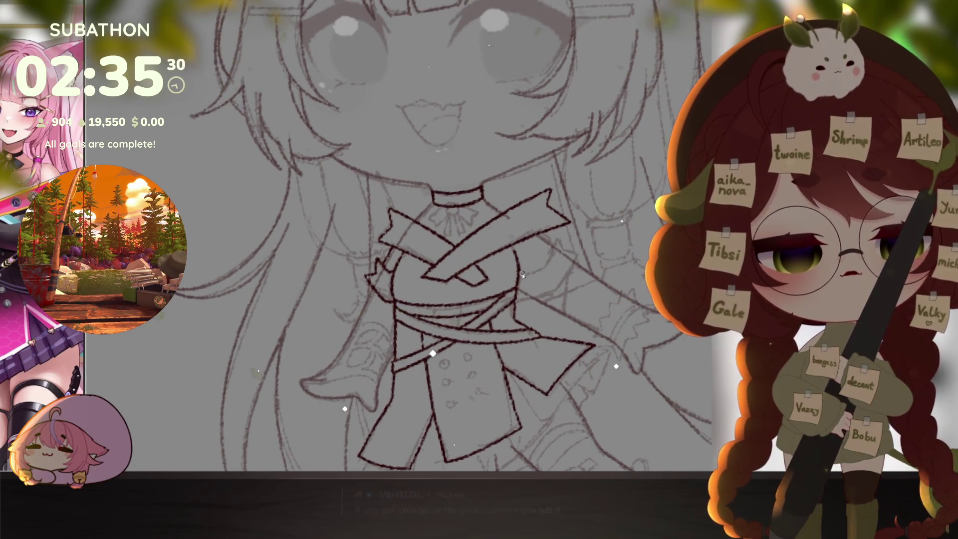
{"action": "mouse_move", "coordinate": [522, 274]}
{"action": "left_mouse_down"}
{"action": "mouse_move", "coordinate": [549, 264]}
{"action": "mouse_move", "coordinate": [557, 238]}
{"action": "mouse_move", "coordinate": [577, 251]}
{"action": "mouse_move", "coordinate": [555, 288]}
{"action": "left_mouse_up"}
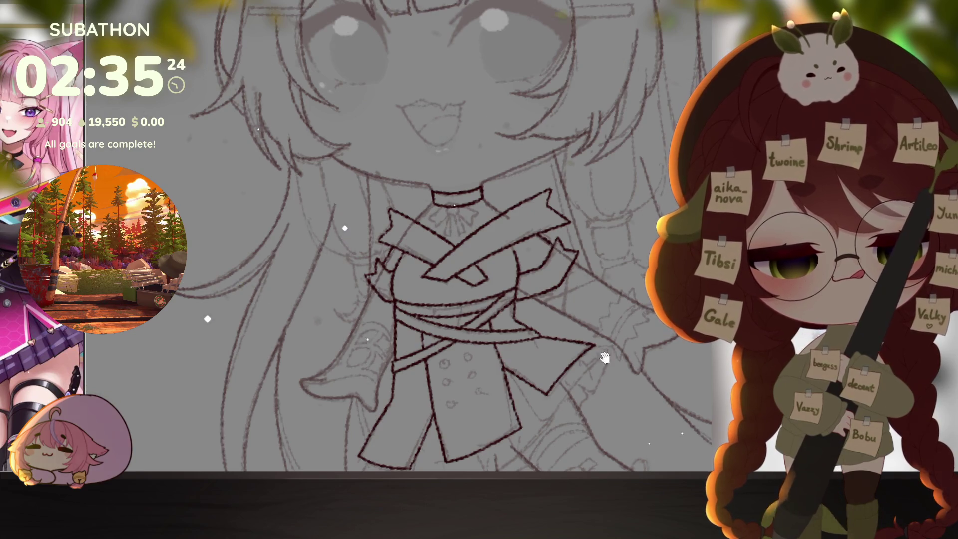
{"action": "scroll", "coordinate": [564, 250], "scroll_direction": "down", "scroll_amount": 3}
{"action": "scroll", "coordinate": [571, 345], "scroll_direction": "right", "scroll_amount": 2}
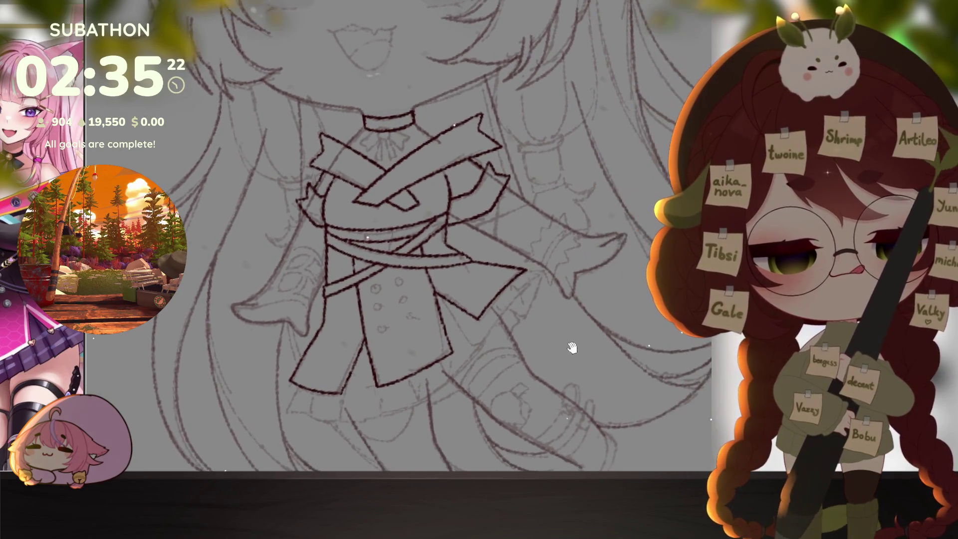
{"action": "mouse_move", "coordinate": [551, 398]}
{"action": "left_mouse_down"}
{"action": "mouse_move", "coordinate": [487, 382]}
{"action": "mouse_move", "coordinate": [438, 355]}
{"action": "mouse_move", "coordinate": [443, 380]}
{"action": "mouse_move", "coordinate": [484, 372]}
{"action": "mouse_move", "coordinate": [549, 320]}
{"action": "mouse_move", "coordinate": [606, 147]}
{"action": "left_mouse_up"}
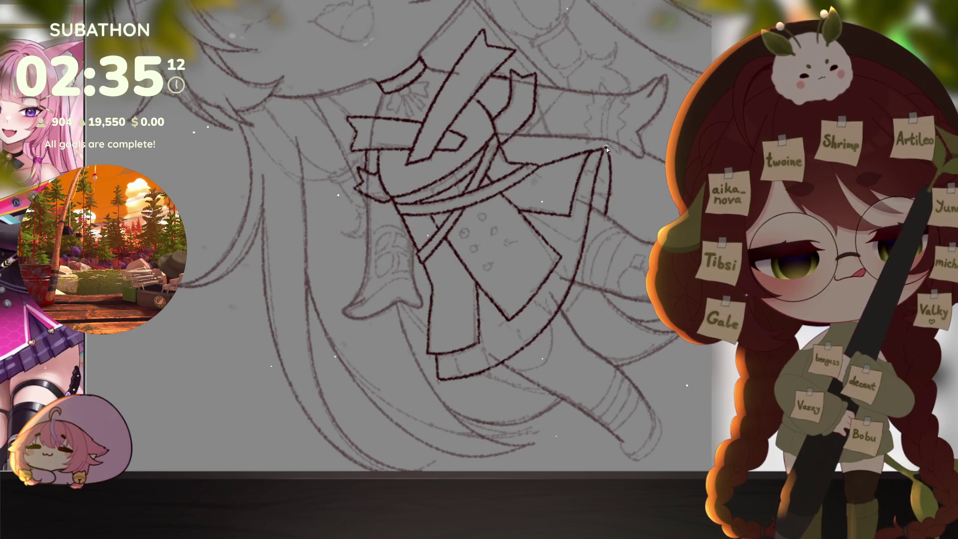
{"action": "key", "text": "ctrl+0"}
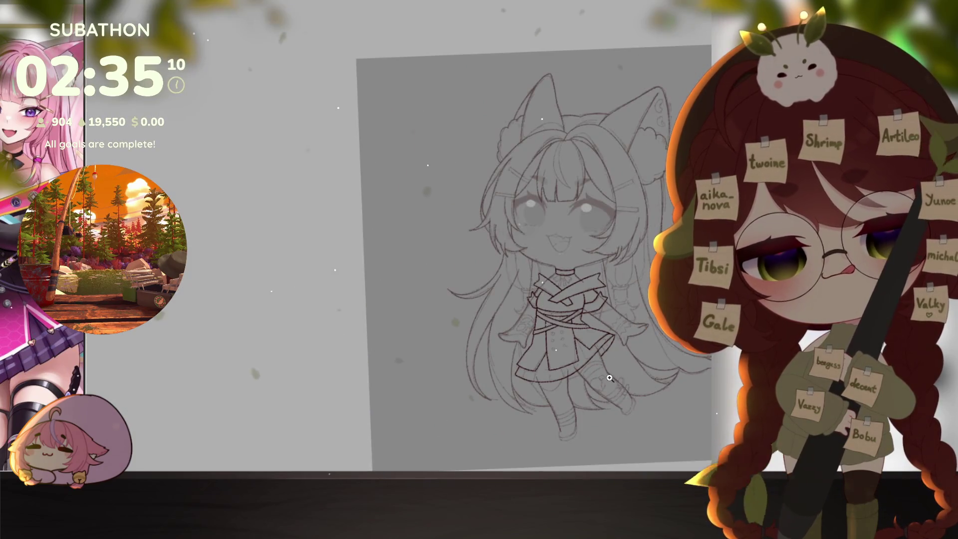
- Draw short vertical pleat lines across the skirt's lower hem band, redrawing one darker and longer
{"action": "scroll", "coordinate": [606, 398], "scroll_direction": "up", "scroll_amount": 5}
{"action": "left_click_drag", "start_coordinate": [607, 397], "coordinate": [607, 346]}
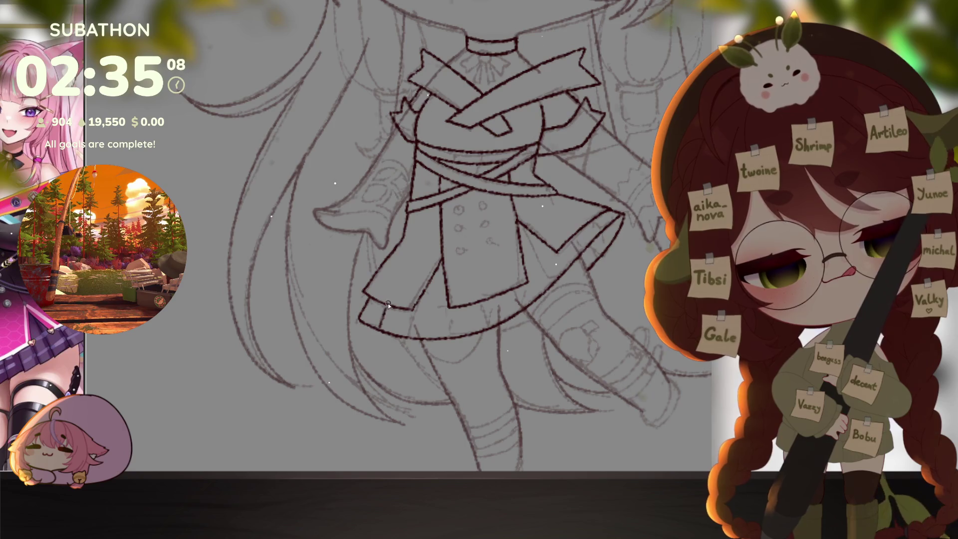
{"action": "left_click_drag", "start_coordinate": [382, 330], "coordinate": [379, 310]}
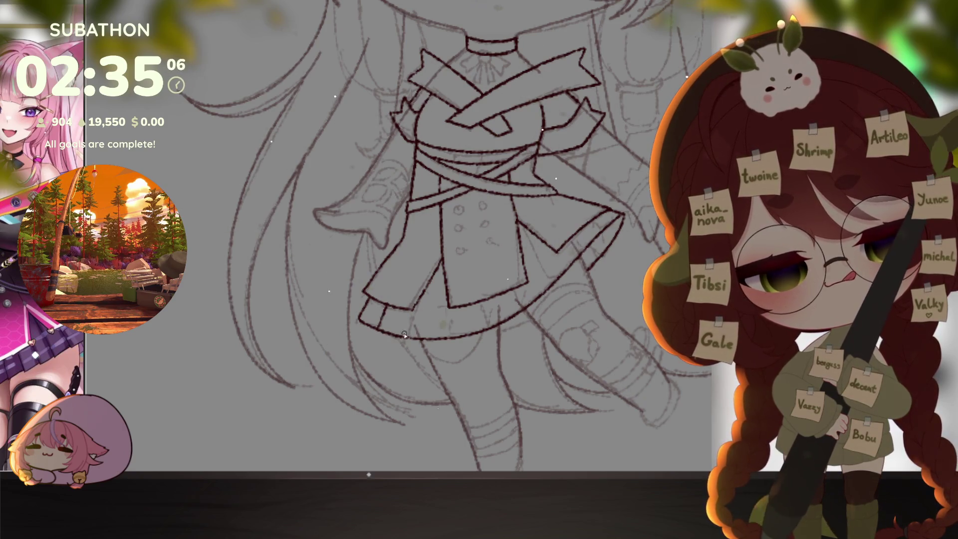
{"action": "left_click_drag", "start_coordinate": [409, 338], "coordinate": [416, 300]}
{"action": "left_click_drag", "start_coordinate": [417, 342], "coordinate": [422, 295]}
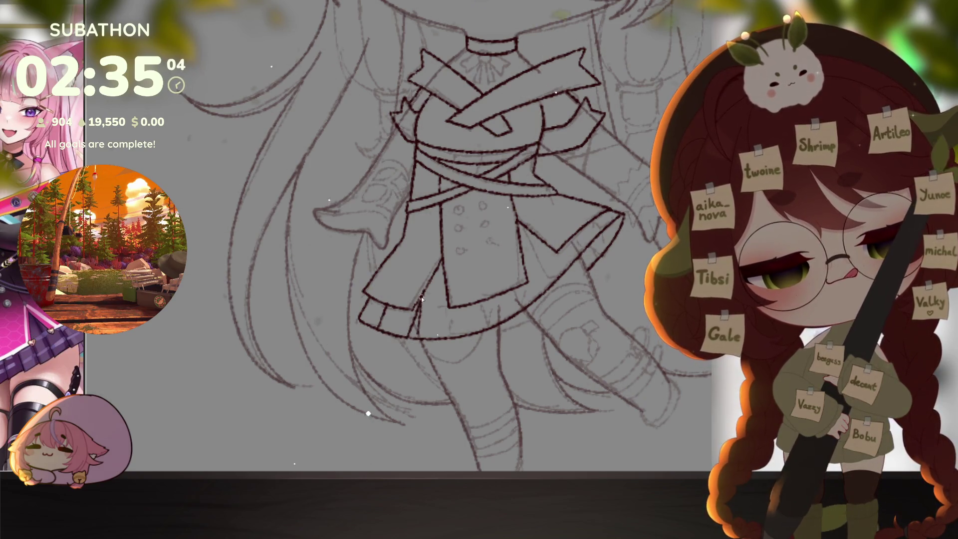
{"action": "left_click_drag", "start_coordinate": [419, 343], "coordinate": [416, 310]}
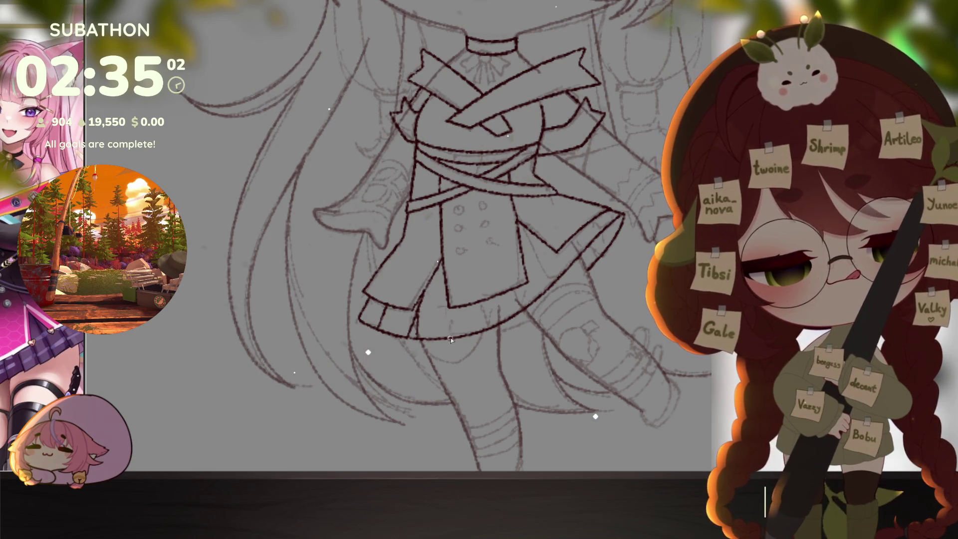
{"action": "mouse_move", "coordinate": [452, 335]}
{"action": "left_mouse_down"}
{"action": "mouse_move", "coordinate": [451, 308]}
{"action": "mouse_move", "coordinate": [484, 299]}
{"action": "left_mouse_up"}
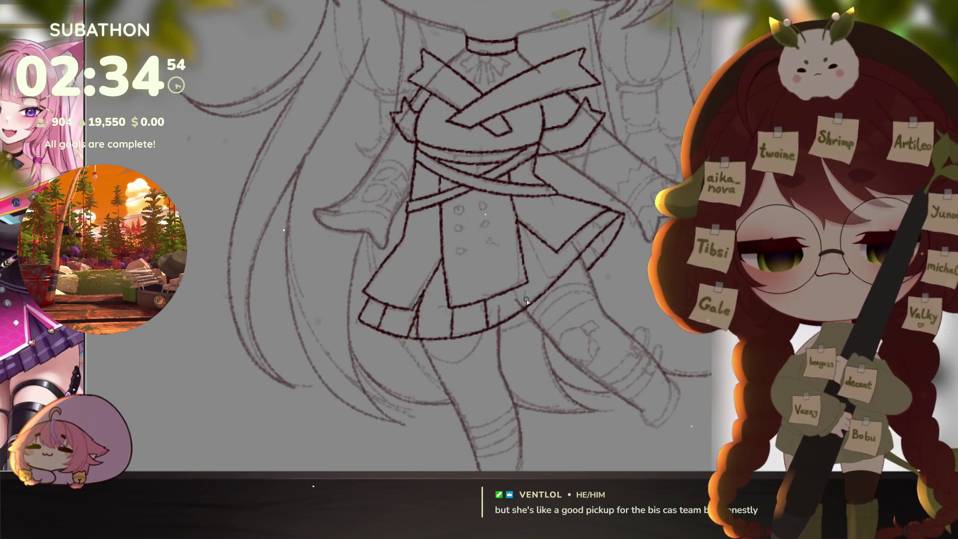
{"action": "left_click_drag", "start_coordinate": [537, 295], "coordinate": [588, 254]}
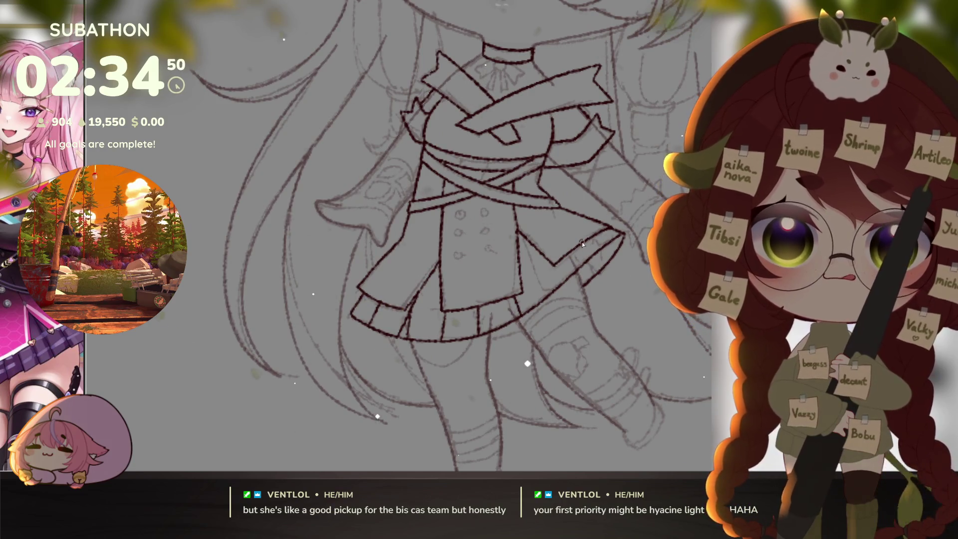
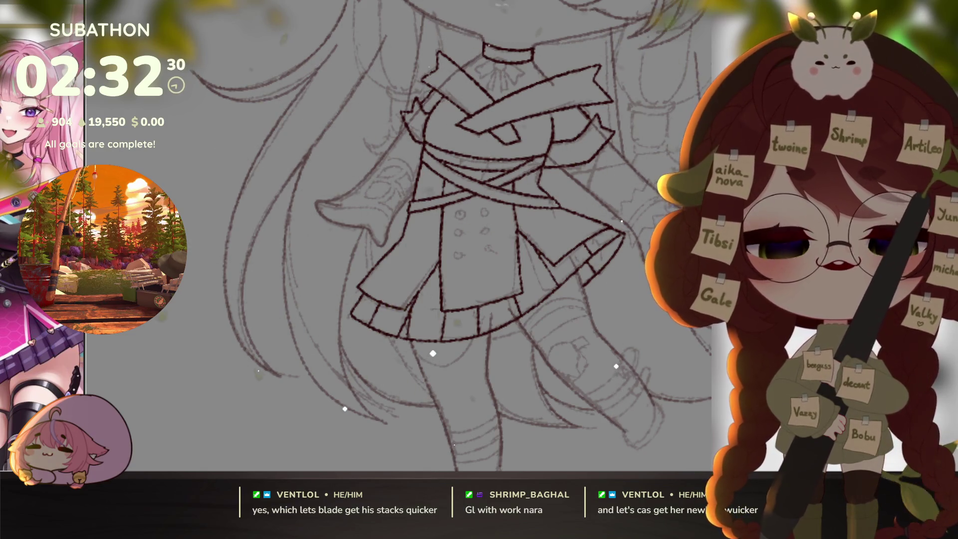
- Straighten the view and pan across the torso, skirt and legs to frame the figure
{"action": "scroll", "coordinate": [475, 236], "scroll_direction": "down", "scroll_amount": 1}
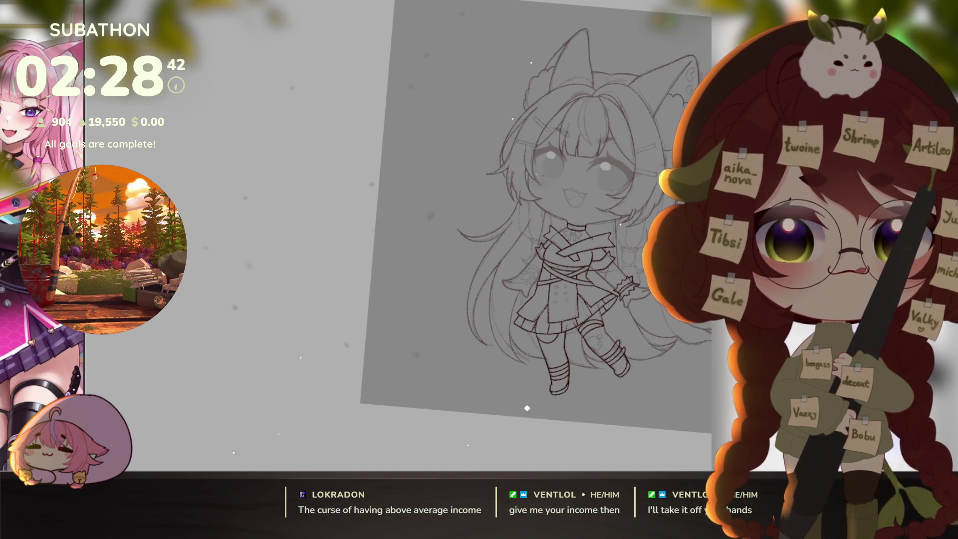
{"action": "key", "text": "ctrl+0"}
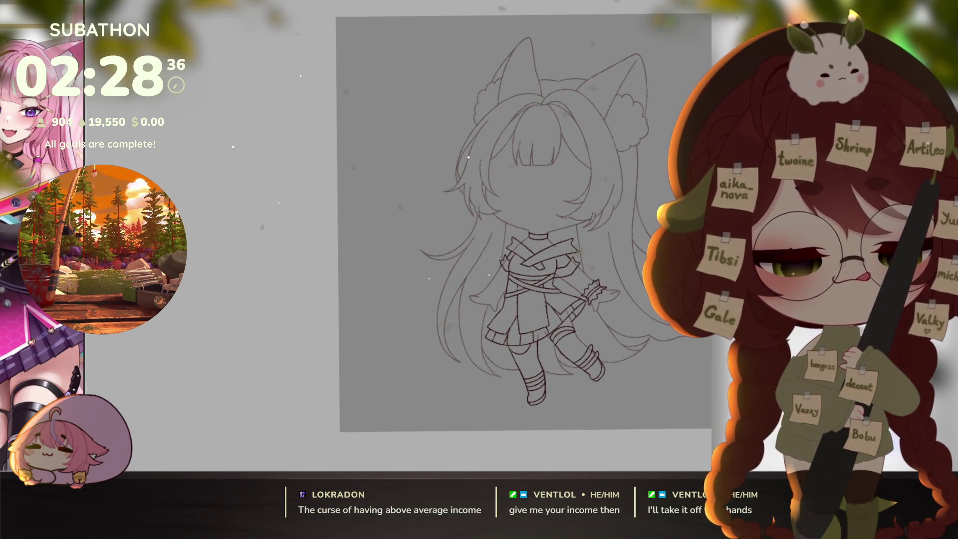
{"action": "scroll", "coordinate": [504, 205], "scroll_direction": "up", "scroll_amount": 5}
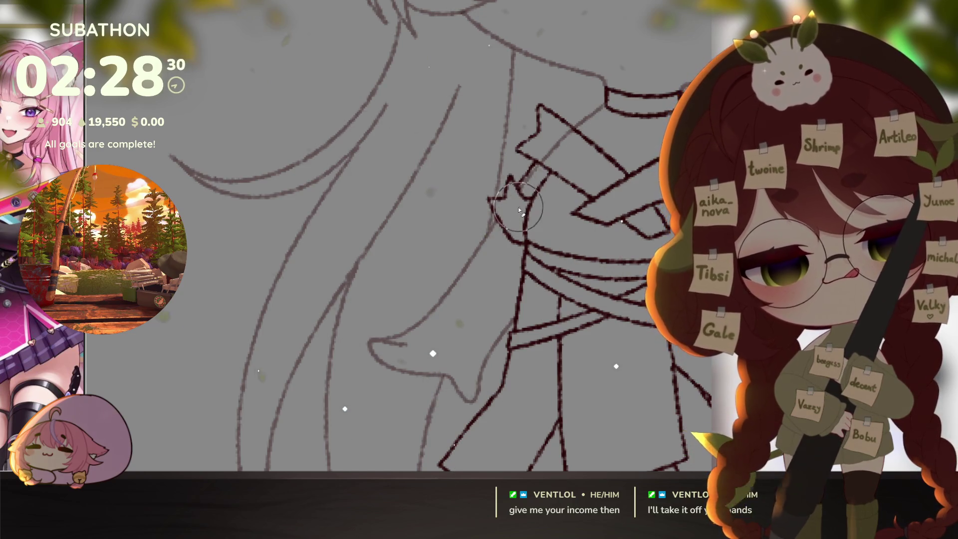
{"action": "left_click_drag", "start_coordinate": [648, 252], "coordinate": [528, 332]}
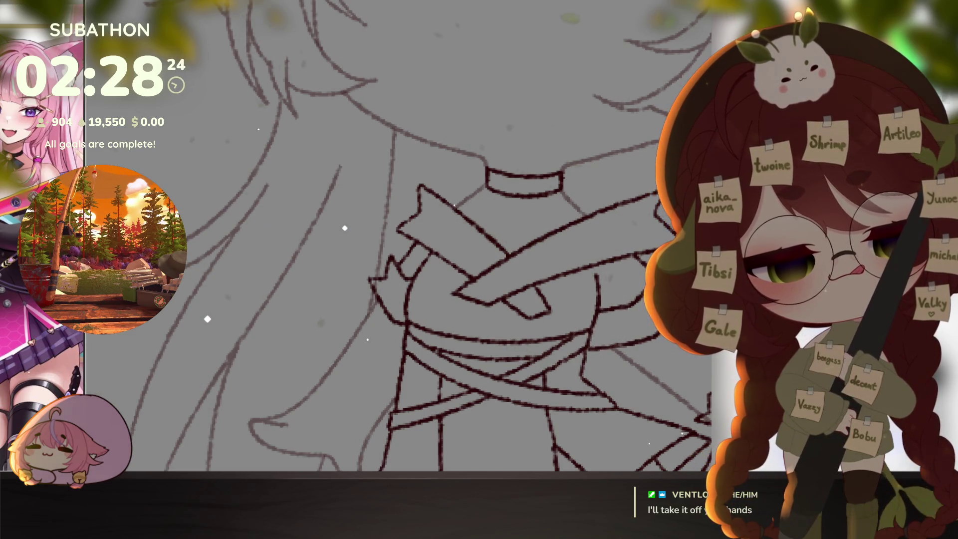
{"action": "mouse_move", "coordinate": [660, 386]}
{"action": "left_mouse_down"}
{"action": "mouse_move", "coordinate": [527, 306]}
{"action": "mouse_move", "coordinate": [502, 262]}
{"action": "left_mouse_up"}
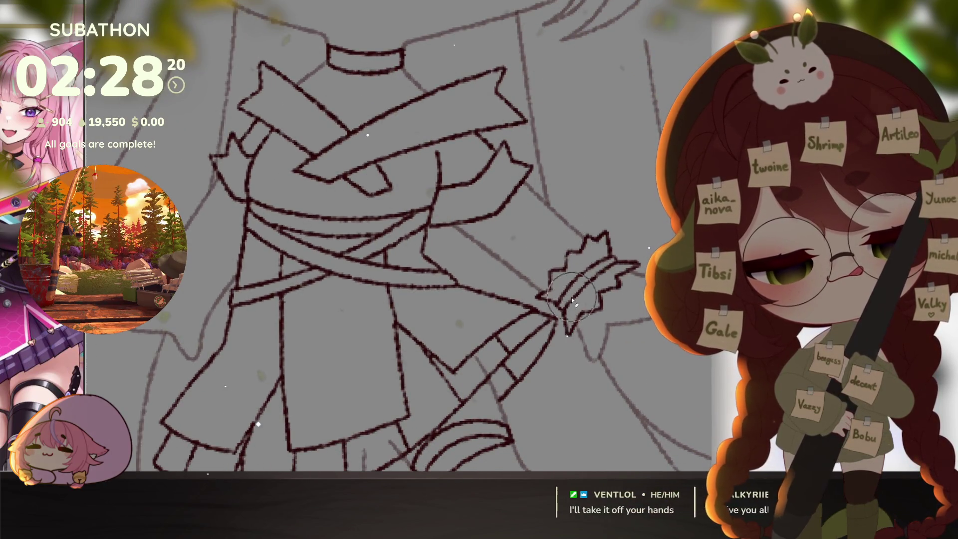
{"action": "left_click_drag", "start_coordinate": [549, 417], "coordinate": [627, 330]}
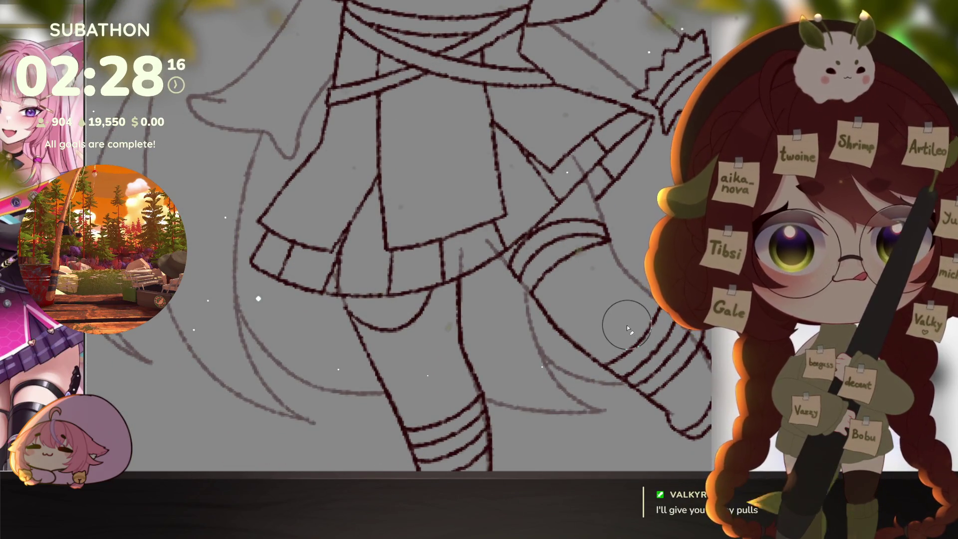
{"action": "left_click_drag", "start_coordinate": [627, 324], "coordinate": [598, 294]}
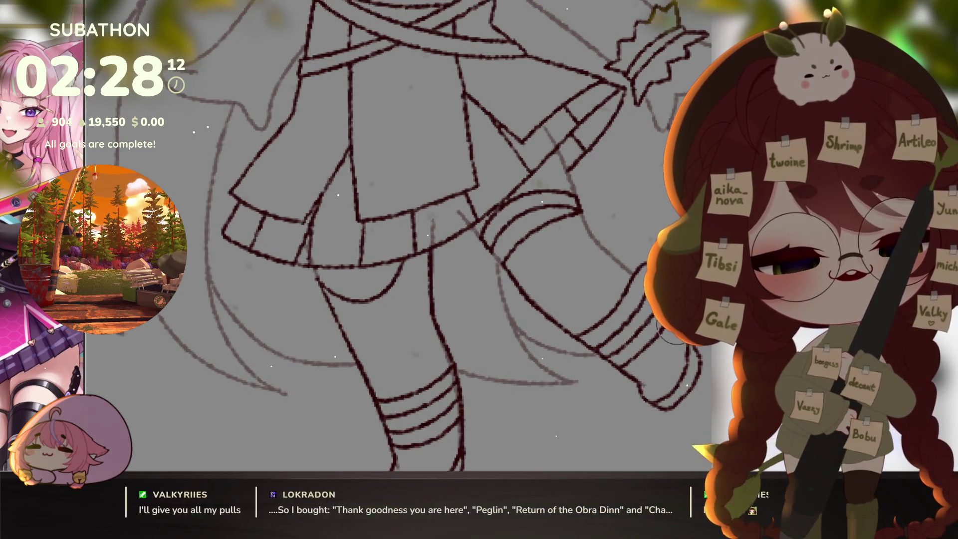
{"action": "left_click_drag", "start_coordinate": [627, 356], "coordinate": [627, 385]}
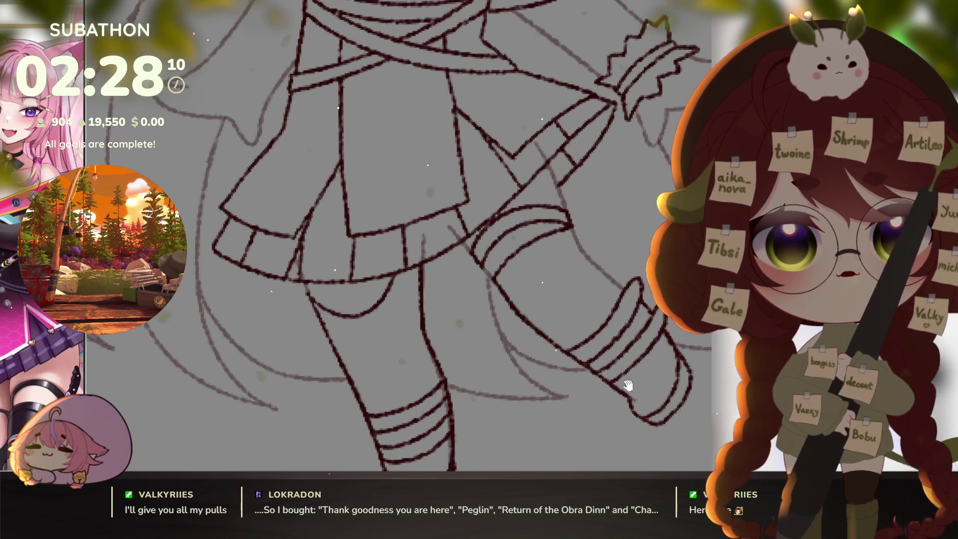
{"action": "mouse_move", "coordinate": [569, 360]}
{"action": "left_mouse_down"}
{"action": "mouse_move", "coordinate": [607, 333]}
{"action": "mouse_move", "coordinate": [582, 373]}
{"action": "mouse_move", "coordinate": [603, 328]}
{"action": "left_mouse_up"}
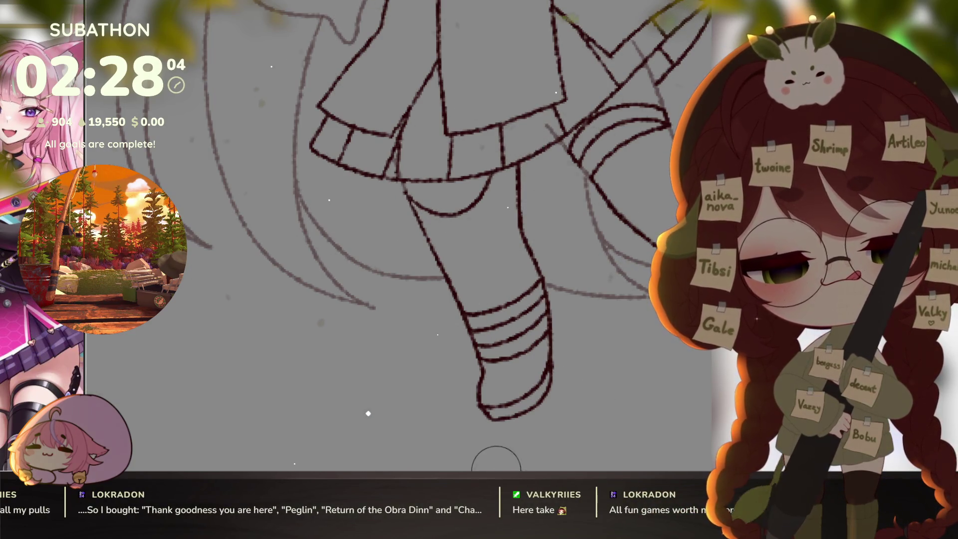
{"action": "left_click_drag", "start_coordinate": [564, 272], "coordinate": [543, 310]}
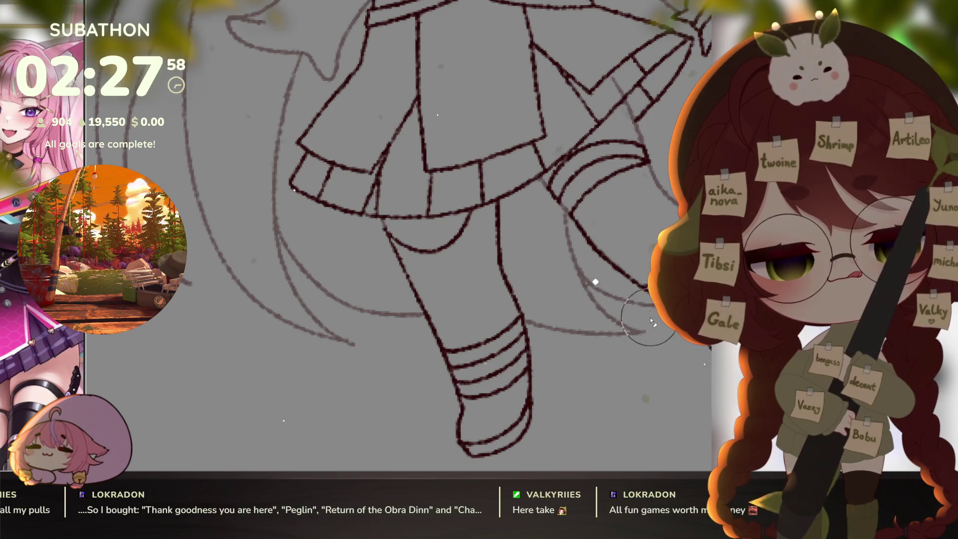
{"action": "scroll", "coordinate": [629, 53], "scroll_direction": "down", "scroll_amount": 3}
{"action": "left_click_drag", "start_coordinate": [599, 230], "coordinate": [598, 274]}
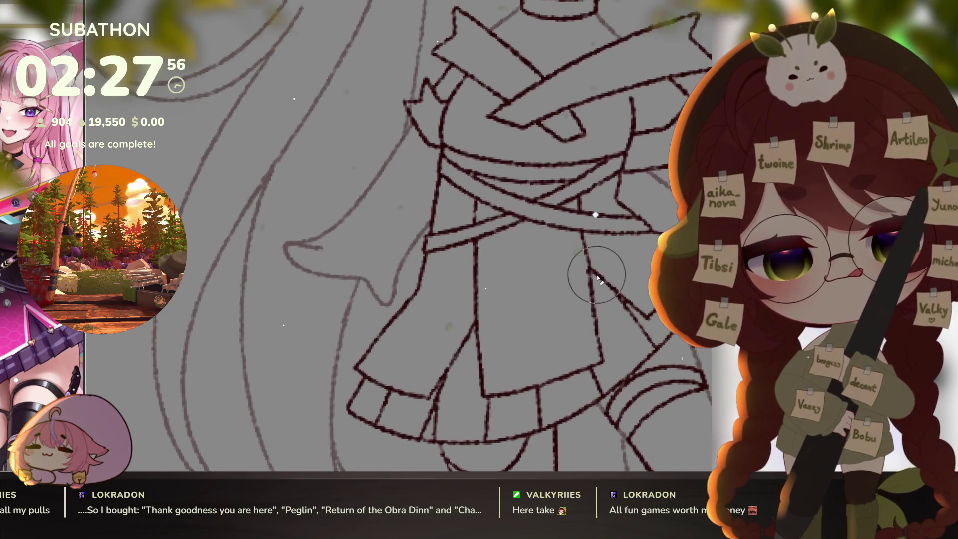
{"action": "scroll", "coordinate": [622, 371], "scroll_direction": "down", "scroll_amount": 1}
{"action": "left_click_drag", "start_coordinate": [622, 371], "coordinate": [611, 365]}
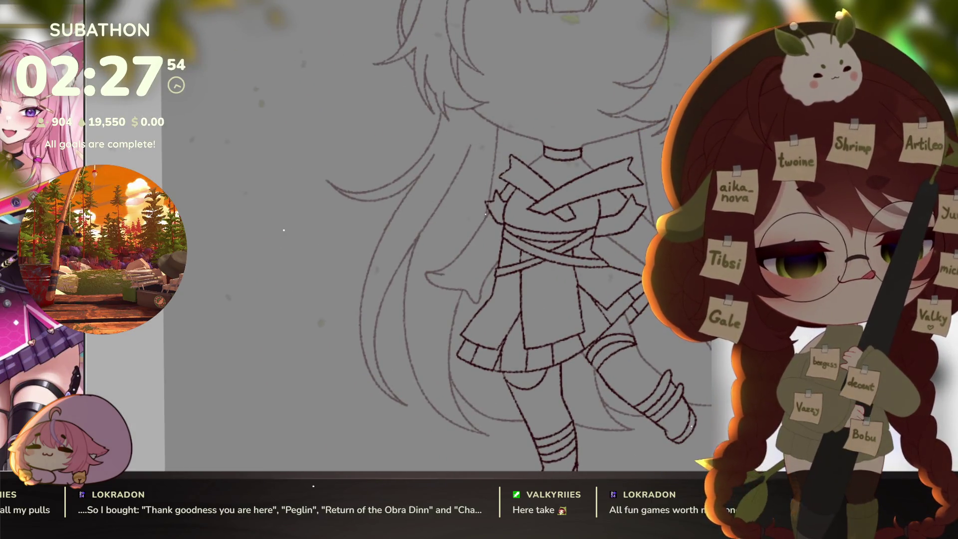
{"action": "mouse_move", "coordinate": [648, 399]}
{"action": "left_mouse_down"}
{"action": "mouse_move", "coordinate": [620, 385]}
{"action": "mouse_move", "coordinate": [652, 400]}
{"action": "left_mouse_up"}
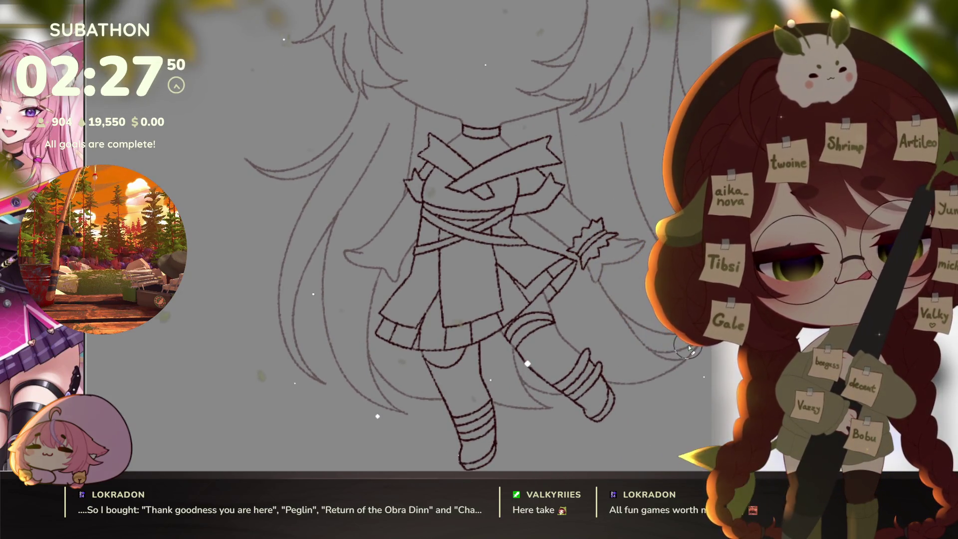
{"action": "scroll", "coordinate": [674, 358], "scroll_direction": "down", "scroll_amount": 3}
{"action": "scroll", "coordinate": [658, 396], "scroll_direction": "up", "scroll_amount": 1}
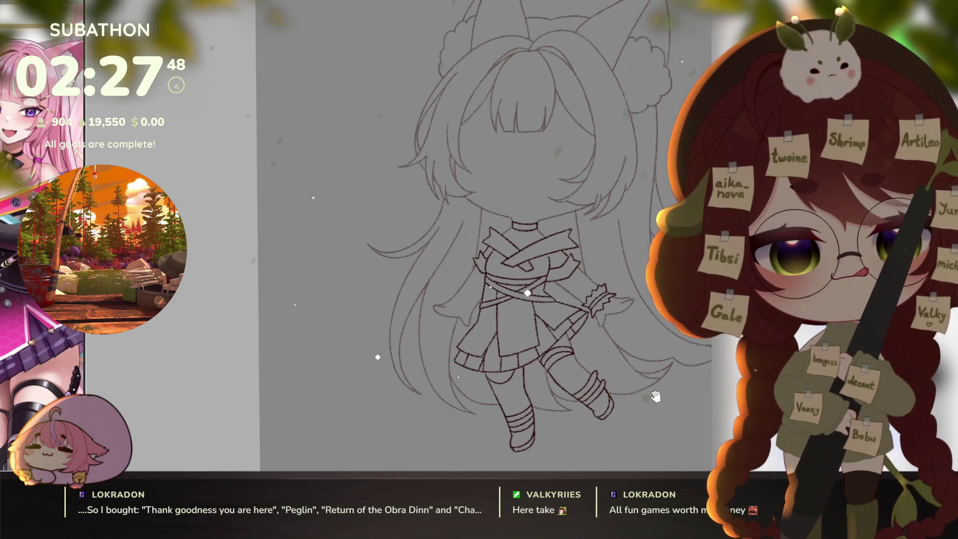
{"action": "left_click_drag", "start_coordinate": [656, 397], "coordinate": [655, 394]}
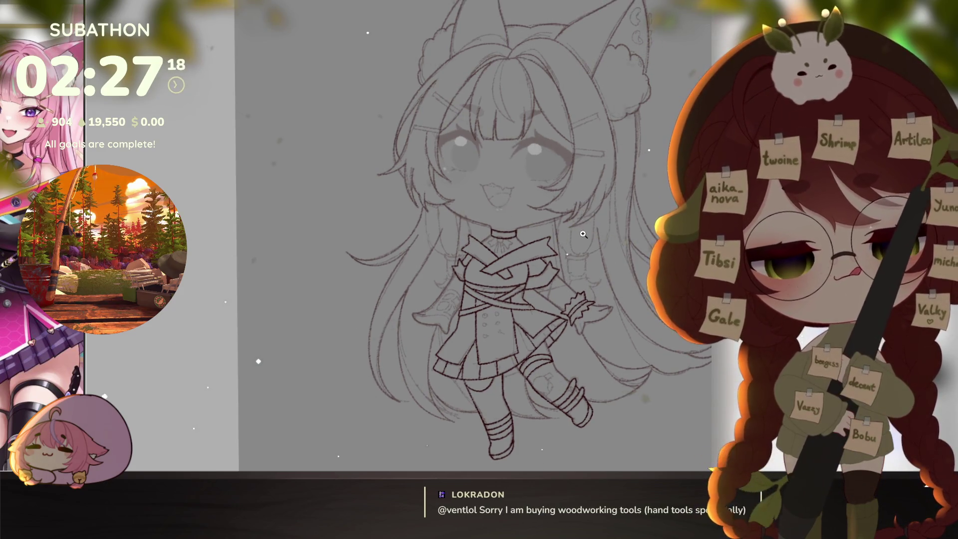
{"action": "scroll", "coordinate": [588, 275], "scroll_direction": "up", "scroll_amount": 3}
{"action": "scroll", "coordinate": [588, 275], "scroll_direction": "up", "scroll_amount": 2}
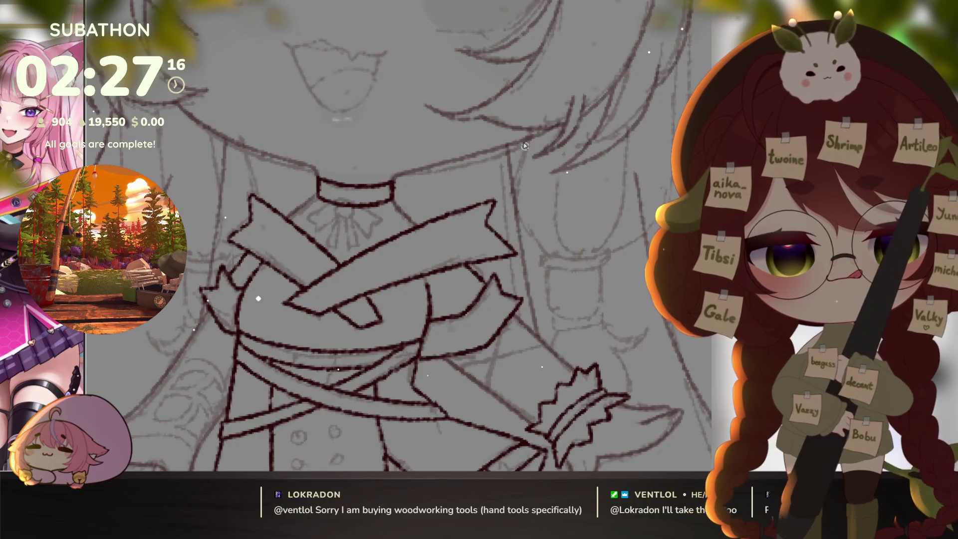
- Try hair strand lines right of the neck, undoing the misplaced strokes
{"action": "left_click_drag", "start_coordinate": [523, 104], "coordinate": [529, 240]}
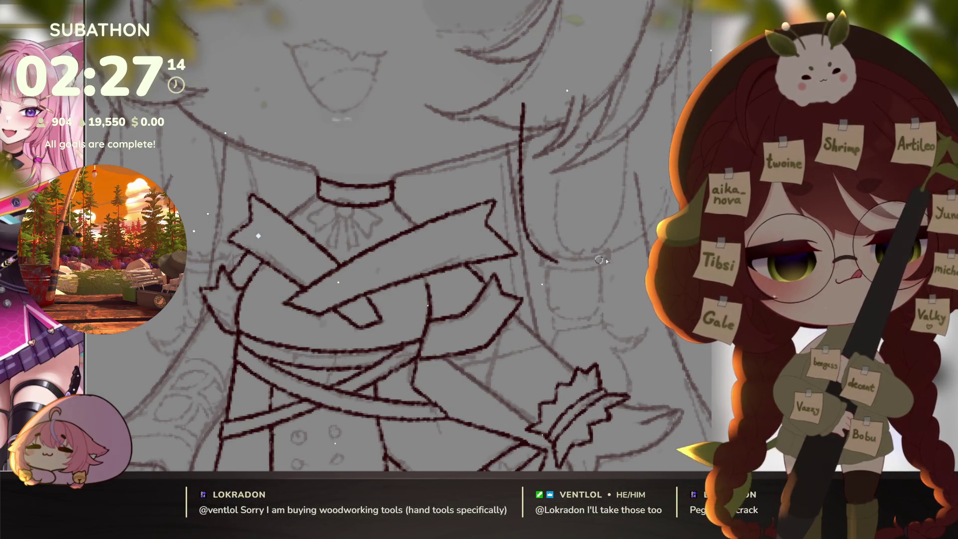
{"action": "key", "text": "ctrl+z"}
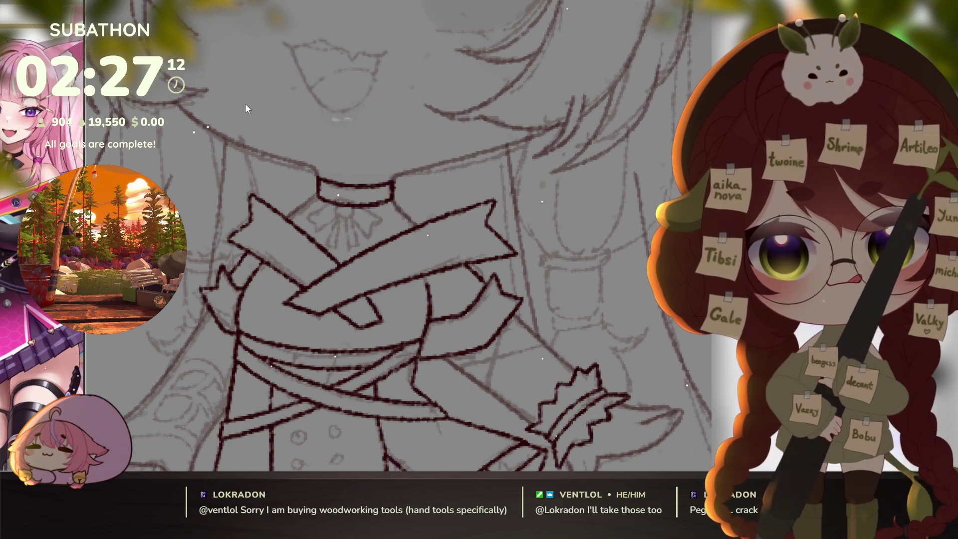
{"action": "scroll", "coordinate": [606, 274], "scroll_direction": "up", "scroll_amount": 2}
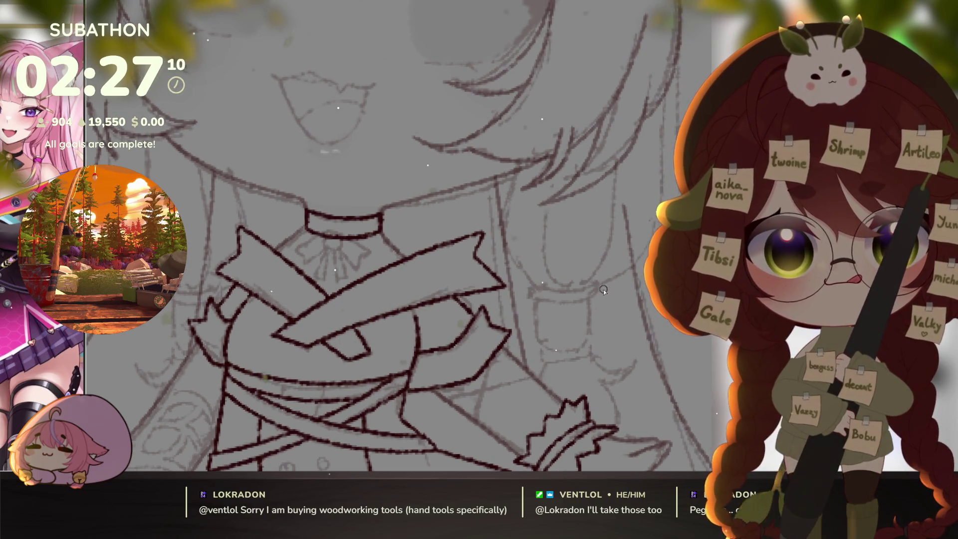
{"action": "left_click_drag", "start_coordinate": [511, 113], "coordinate": [510, 160]}
{"action": "left_click_drag", "start_coordinate": [513, 102], "coordinate": [509, 195]}
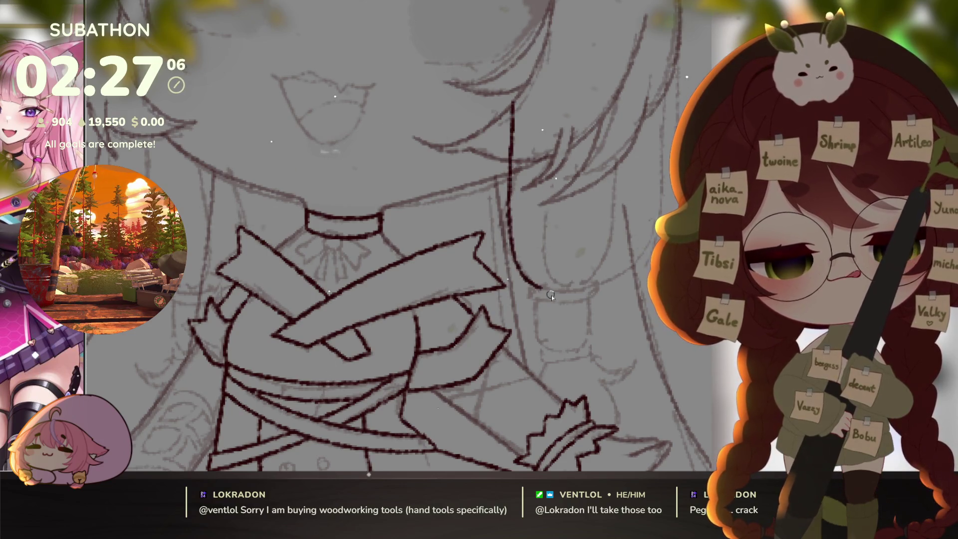
{"action": "mouse_move", "coordinate": [551, 295]}
{"action": "left_mouse_down"}
{"action": "mouse_move", "coordinate": [658, 214]}
{"action": "mouse_move", "coordinate": [673, 48]}
{"action": "left_mouse_up"}
{"action": "left_click_drag", "start_coordinate": [624, 117], "coordinate": [579, 290]}
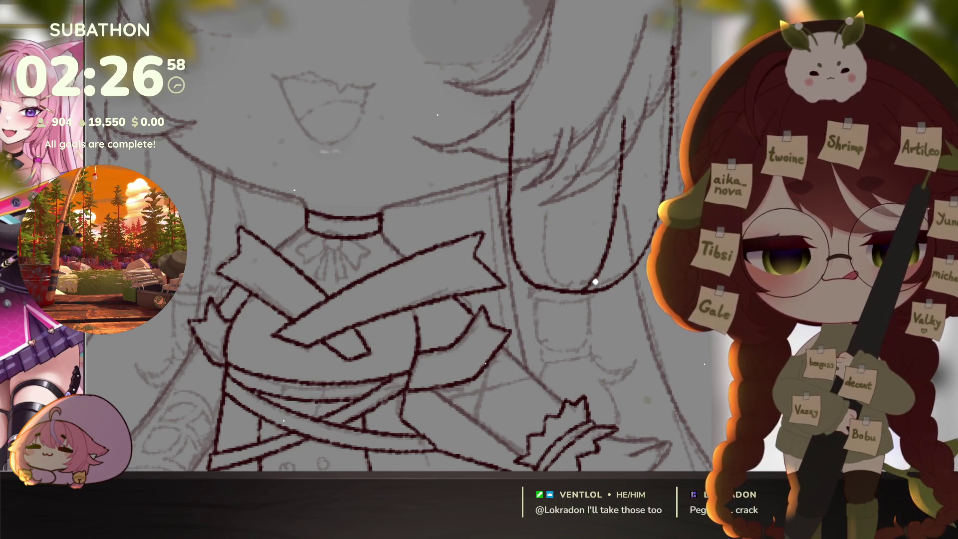
{"action": "key", "text": "ctrl+z"}
{"action": "key", "text": "ctrl+z"}
{"action": "key", "text": "ctrl+z"}
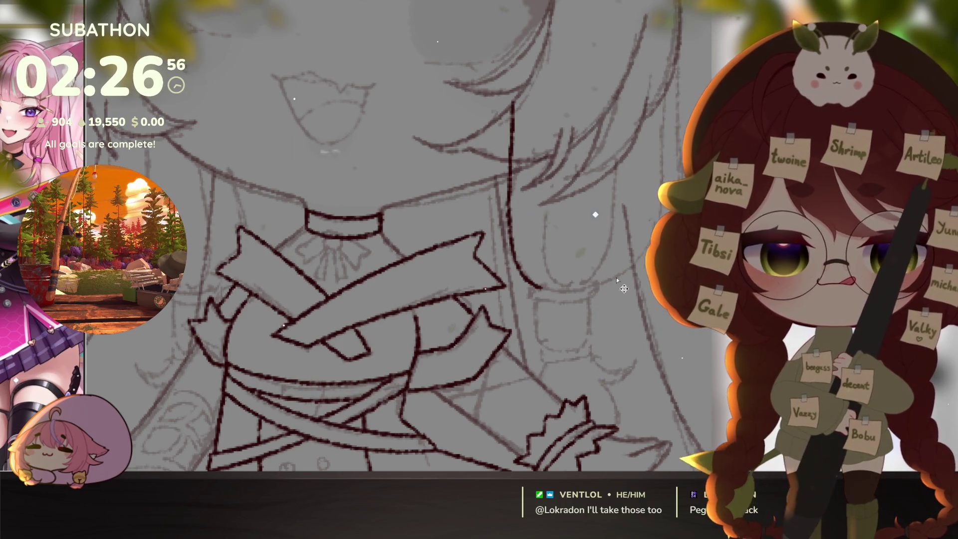
{"action": "key", "text": "ctrl+z"}
- Ink long curved hair strands beside the neck, close the U-shaped strand's bottom, and level the view
{"action": "mouse_move", "coordinate": [540, 61]}
{"action": "left_mouse_down"}
{"action": "mouse_move", "coordinate": [521, 234]}
{"action": "mouse_move", "coordinate": [531, 294]}
{"action": "left_mouse_up"}
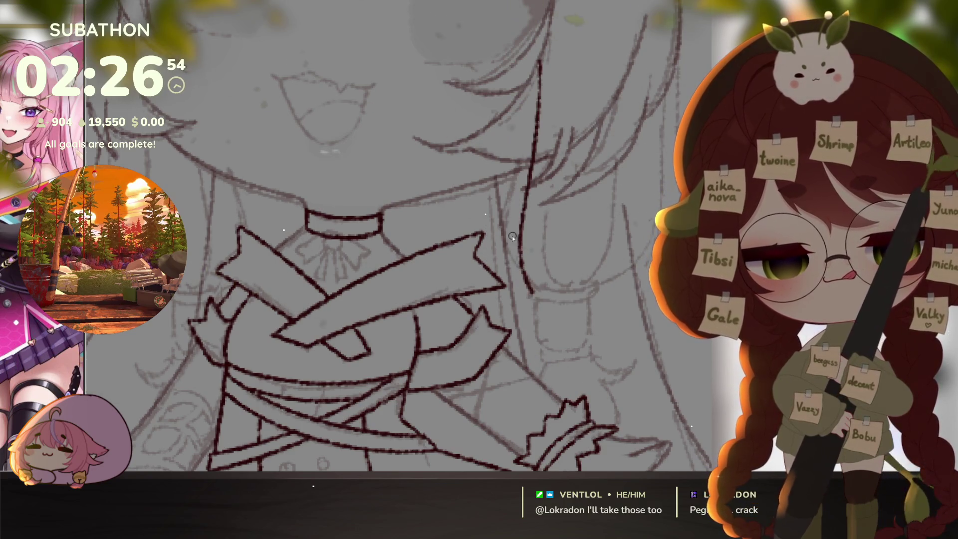
{"action": "mouse_move", "coordinate": [522, 136]}
{"action": "left_mouse_down"}
{"action": "mouse_move", "coordinate": [501, 268]}
{"action": "mouse_move", "coordinate": [529, 287]}
{"action": "left_mouse_up"}
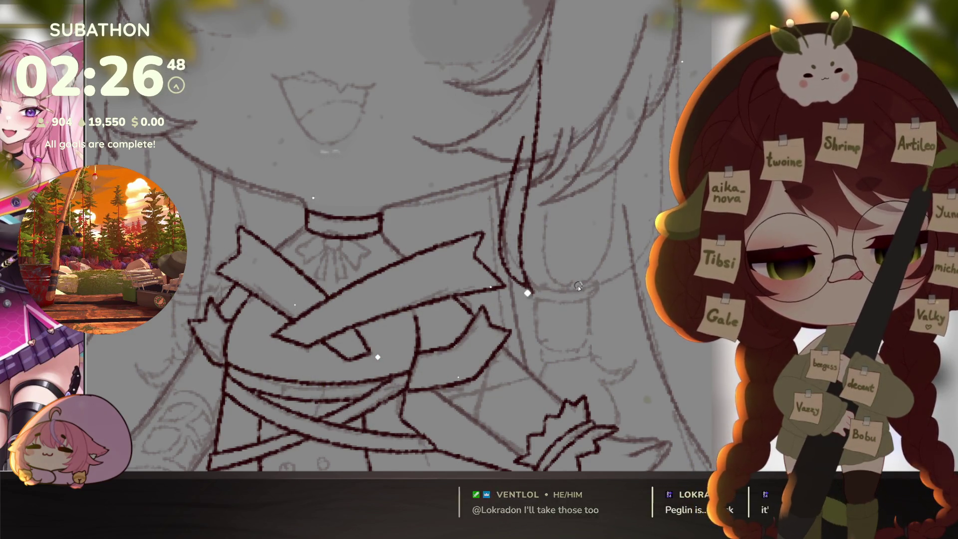
{"action": "mouse_move", "coordinate": [609, 124]}
{"action": "left_mouse_down"}
{"action": "mouse_move", "coordinate": [570, 290]}
{"action": "mouse_move", "coordinate": [629, 269]}
{"action": "left_mouse_up"}
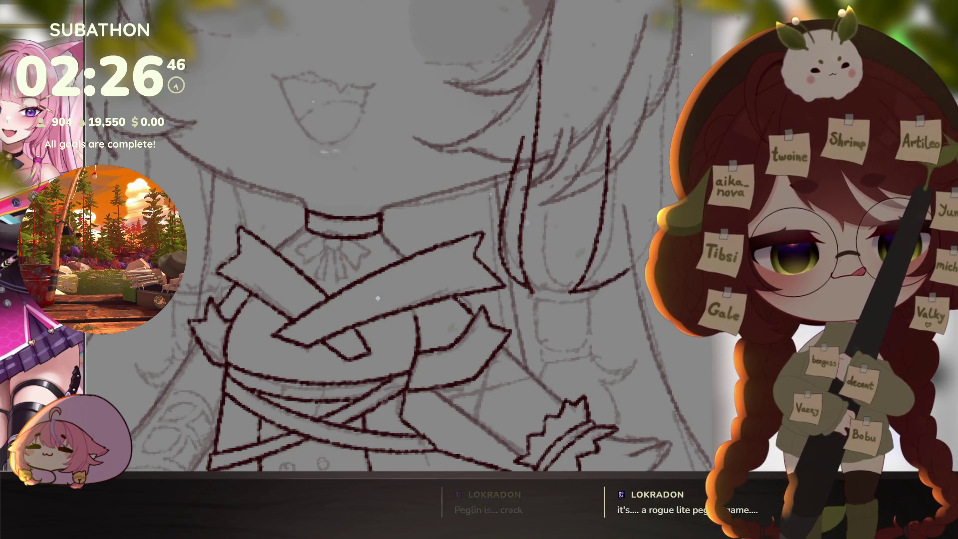
{"action": "key", "text": "ctrl+z"}
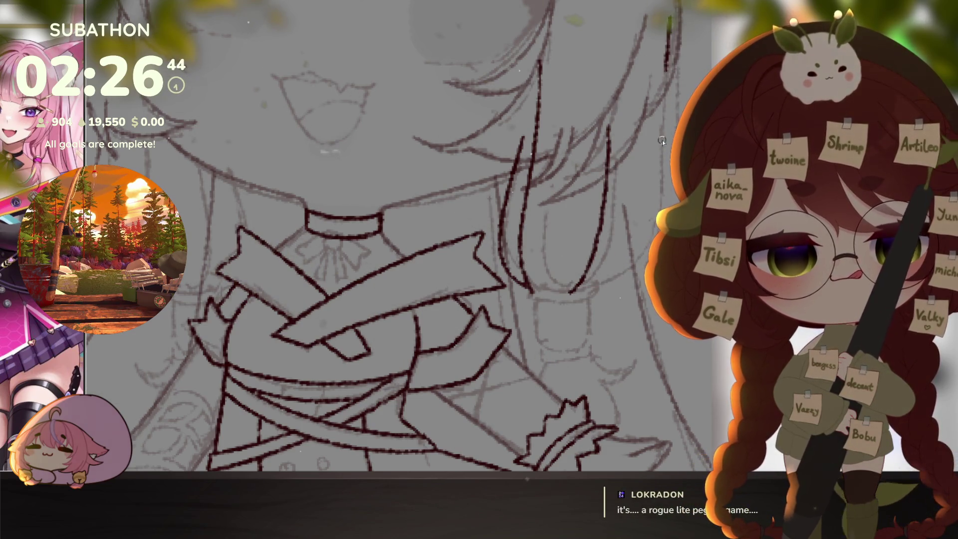
{"action": "mouse_move", "coordinate": [664, 72]}
{"action": "left_mouse_down"}
{"action": "mouse_move", "coordinate": [653, 235]}
{"action": "mouse_move", "coordinate": [619, 287]}
{"action": "left_mouse_up"}
{"action": "scroll", "coordinate": [586, 305], "scroll_direction": "up", "scroll_amount": 2}
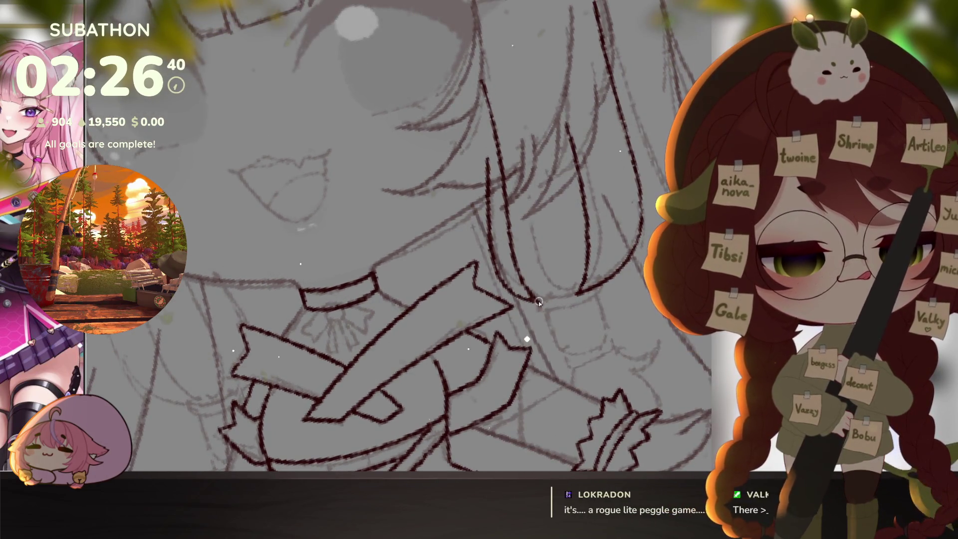
{"action": "mouse_move", "coordinate": [539, 302]}
{"action": "left_mouse_down"}
{"action": "mouse_move", "coordinate": [564, 309]}
{"action": "mouse_move", "coordinate": [600, 287]}
{"action": "left_mouse_up"}
{"action": "mouse_move", "coordinate": [635, 321]}
{"action": "left_mouse_down"}
{"action": "mouse_move", "coordinate": [577, 359]}
{"action": "mouse_move", "coordinate": [646, 325]}
{"action": "left_mouse_up"}
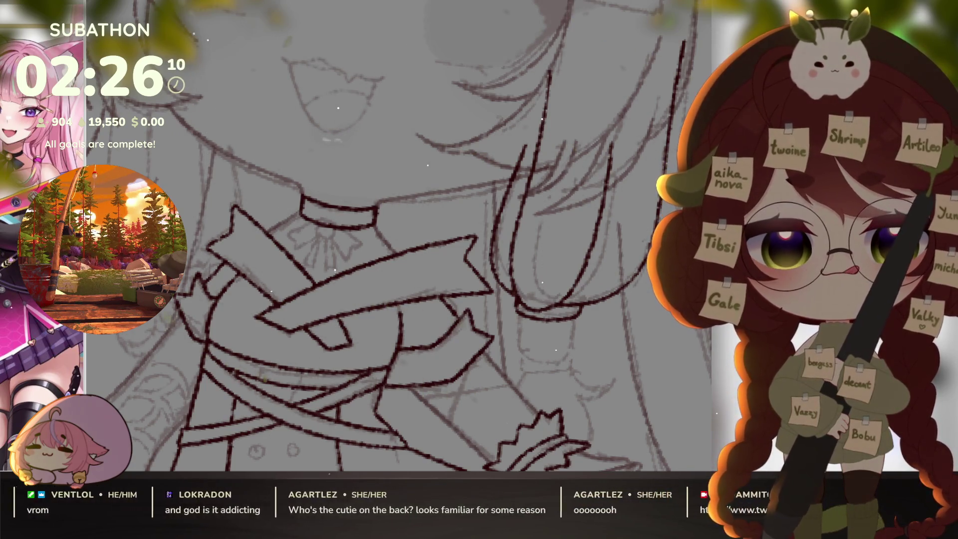
- Replace the right-hand hair strand line with a fresh stroke running down toward the wrist cuff
{"action": "mouse_move", "coordinate": [448, 365]}
{"action": "left_mouse_down"}
{"action": "mouse_move", "coordinate": [498, 125]}
{"action": "mouse_move", "coordinate": [548, 117]}
{"action": "left_mouse_up"}
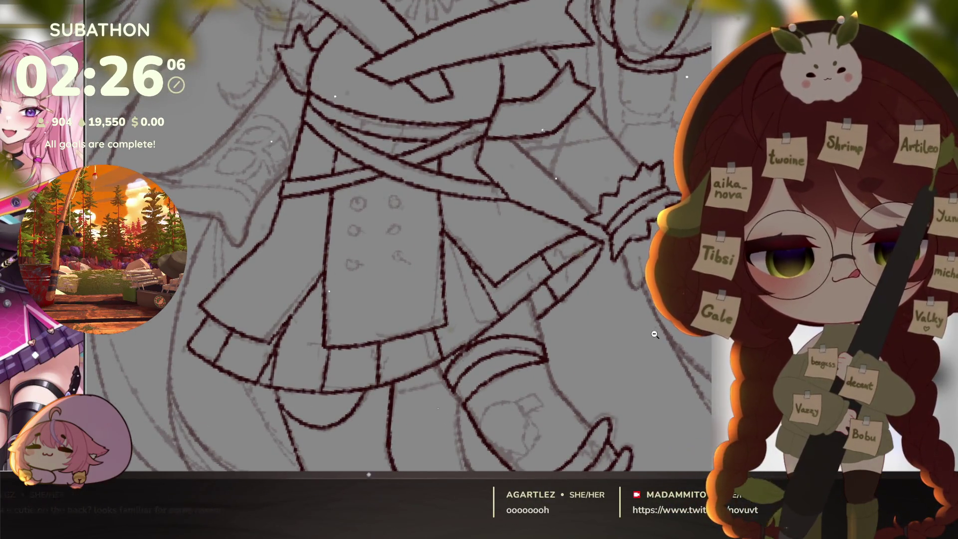
{"action": "scroll", "coordinate": [655, 334], "scroll_direction": "down", "scroll_amount": 5}
{"action": "scroll", "coordinate": [629, 298], "scroll_direction": "up", "scroll_amount": 3}
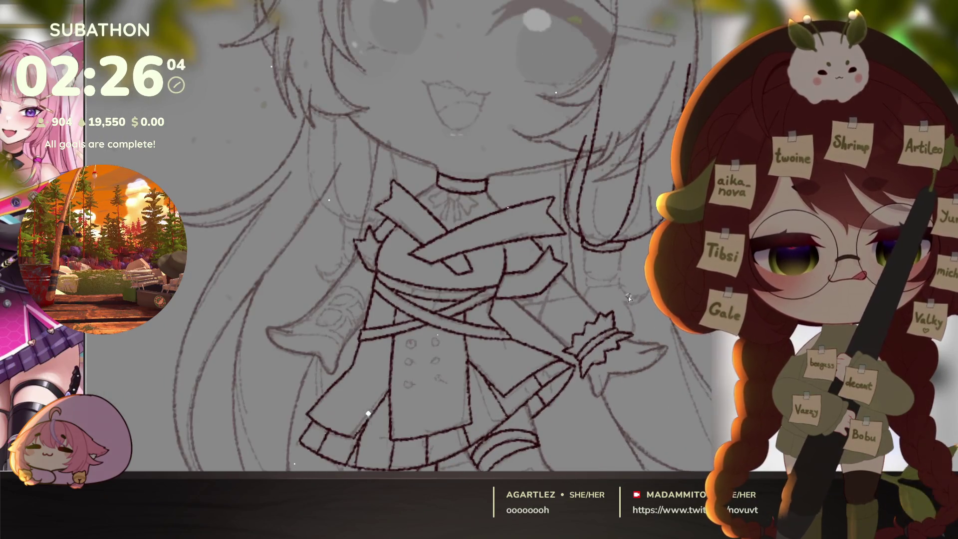
{"action": "scroll", "coordinate": [586, 264], "scroll_direction": "up", "scroll_amount": 3}
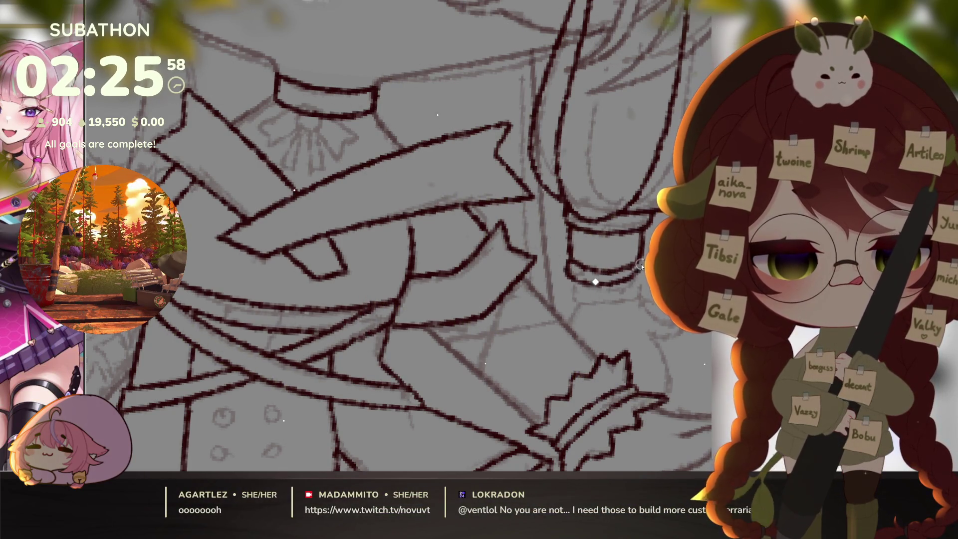
{"action": "left_click_drag", "start_coordinate": [641, 267], "coordinate": [538, 262]}
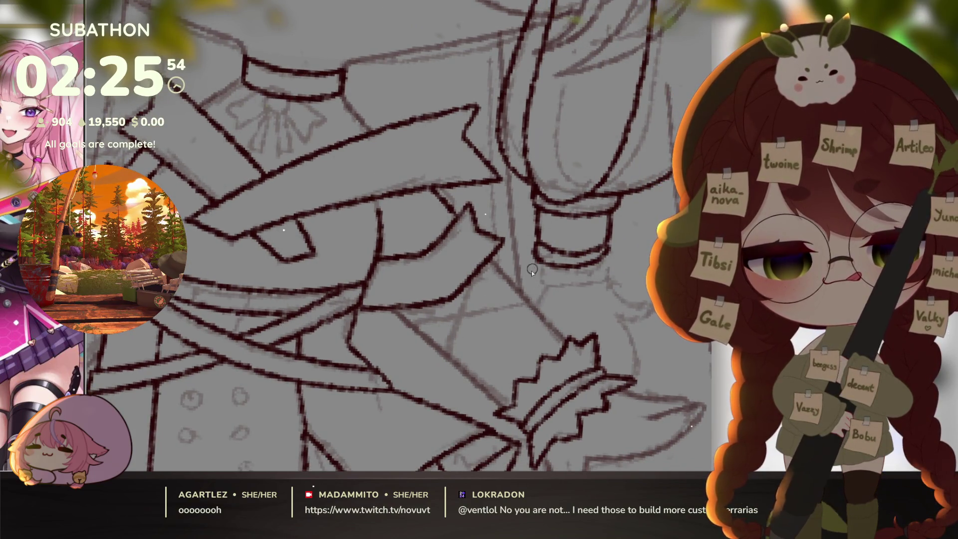
{"action": "left_click_drag", "start_coordinate": [621, 343], "coordinate": [596, 329]}
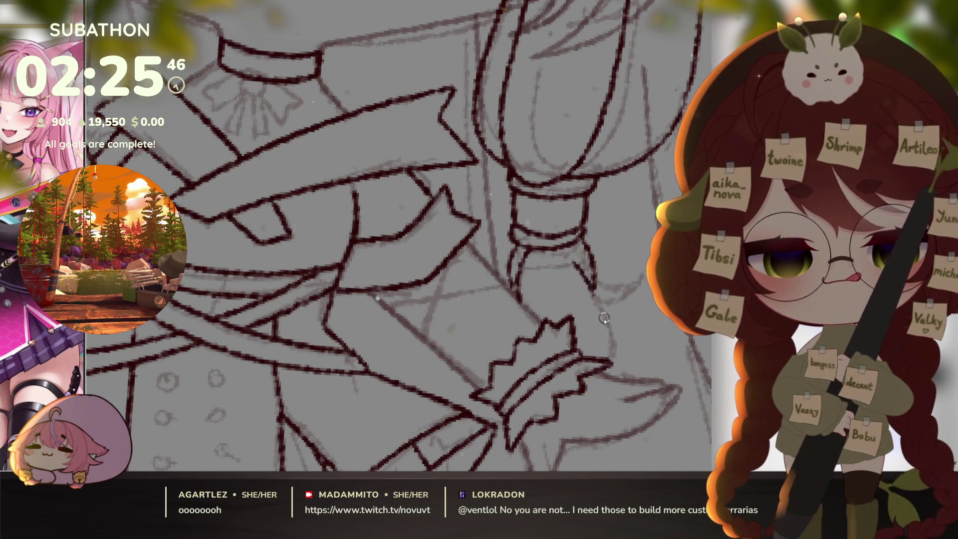
{"action": "key", "text": "ctrl+z"}
{"action": "mouse_move", "coordinate": [574, 259]}
{"action": "left_mouse_down"}
{"action": "mouse_move", "coordinate": [584, 272]}
{"action": "mouse_move", "coordinate": [590, 357]}
{"action": "left_mouse_up"}
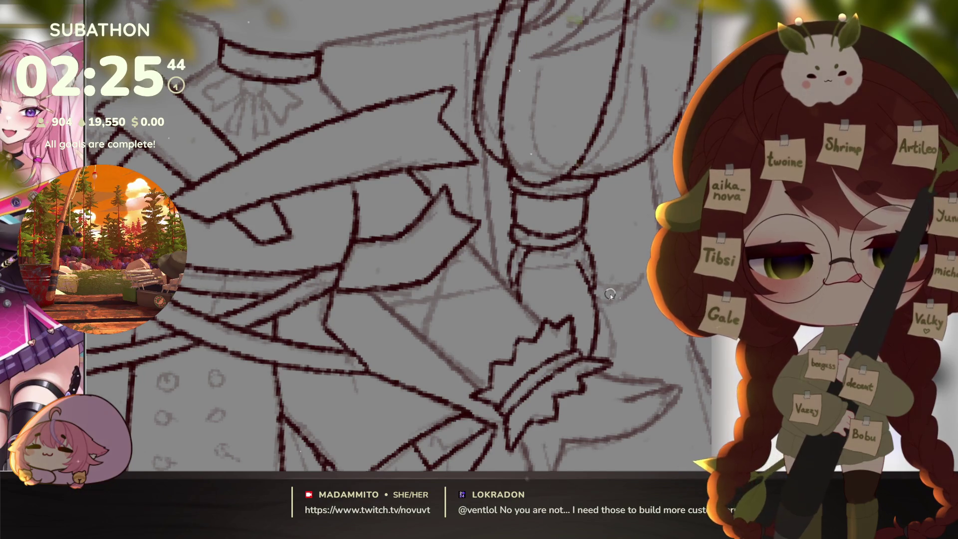
{"action": "scroll", "coordinate": [624, 357], "scroll_direction": "down", "scroll_amount": 5}
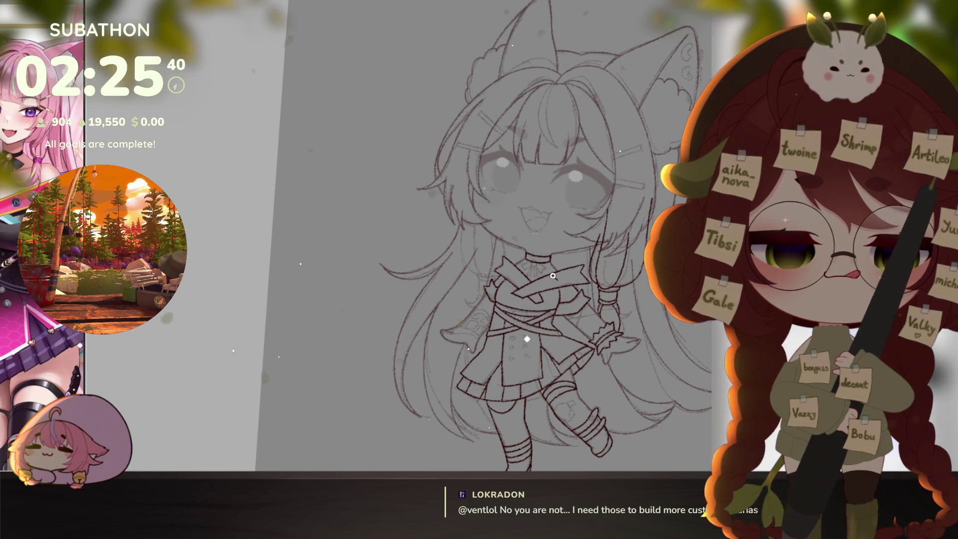
- Transform the braid copy: move it left beside the face, narrow it, tilt it slightly, apply
{"action": "left_click_drag", "start_coordinate": [655, 348], "coordinate": [645, 346]}
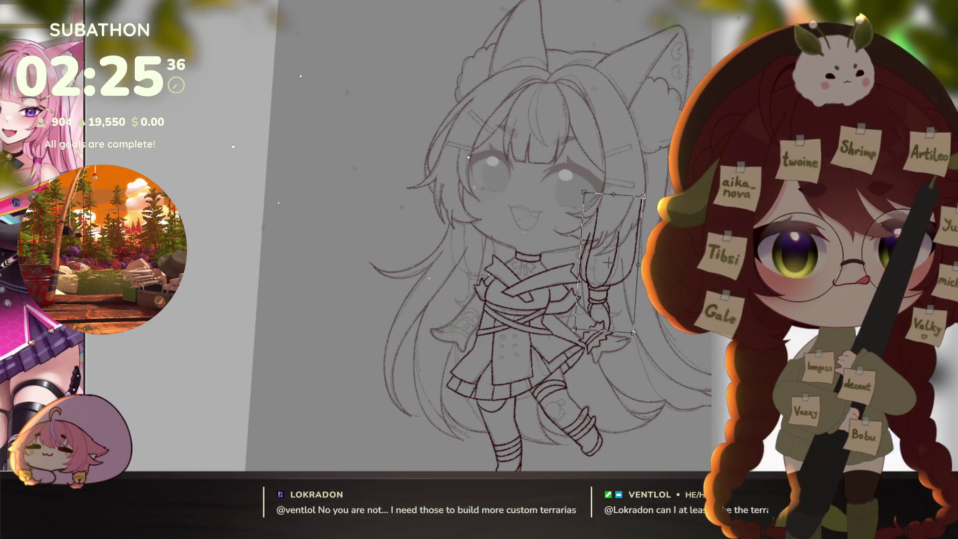
{"action": "key", "text": "ctrl+t"}
{"action": "left_click_drag", "start_coordinate": [605, 238], "coordinate": [466, 234]}
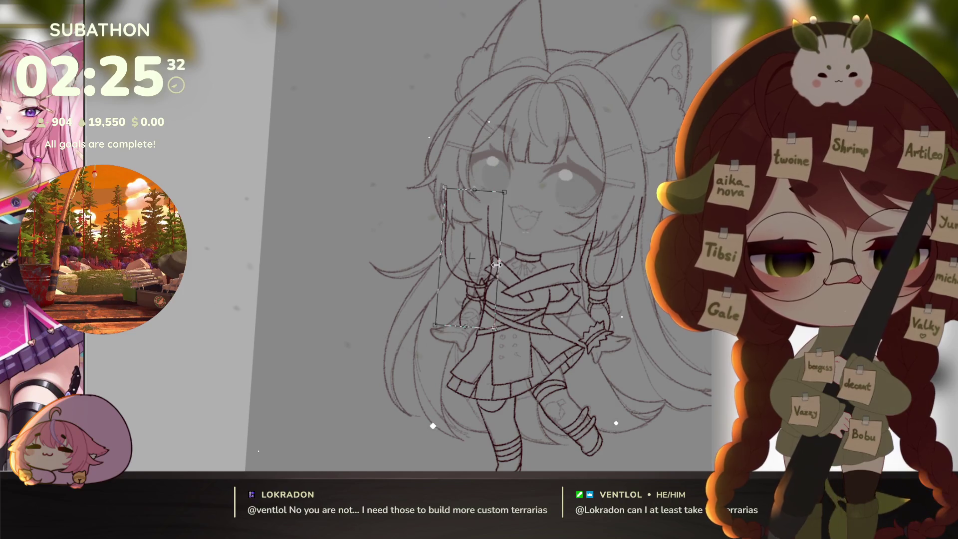
{"action": "mouse_move", "coordinate": [497, 264]}
{"action": "left_mouse_down"}
{"action": "mouse_move", "coordinate": [533, 205]}
{"action": "mouse_move", "coordinate": [522, 202]}
{"action": "left_mouse_up"}
{"action": "left_click_drag", "start_coordinate": [479, 240], "coordinate": [477, 230]}
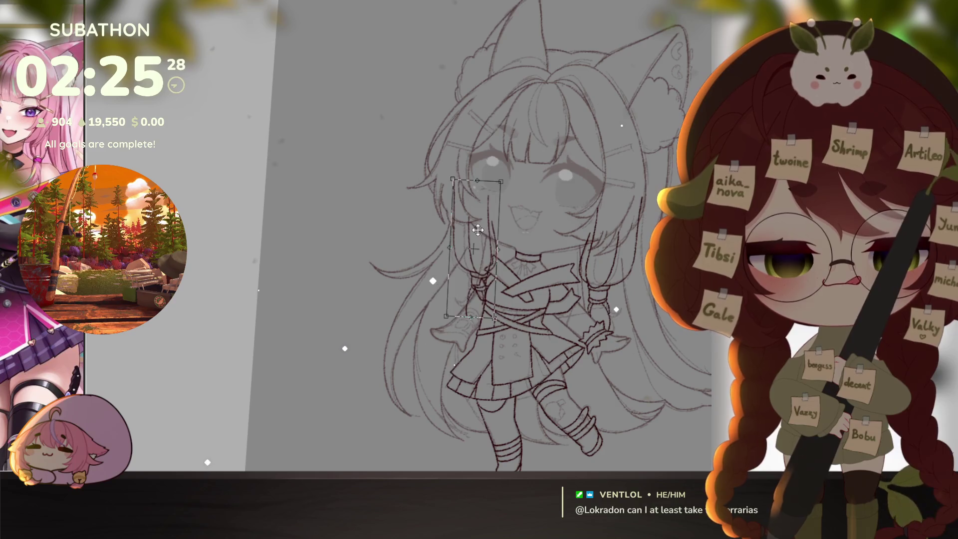
{"action": "left_click_drag", "start_coordinate": [583, 151], "coordinate": [589, 159]}
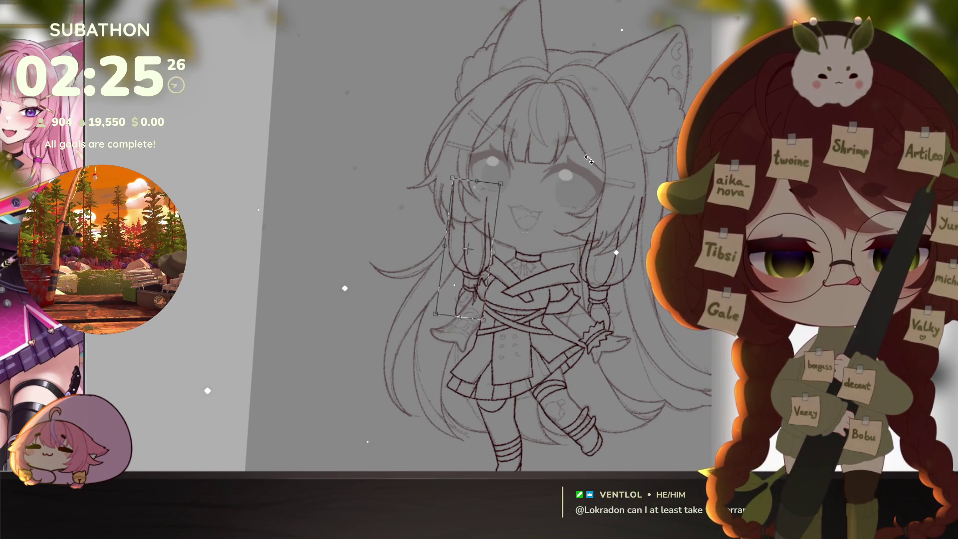
{"action": "key", "text": "Return"}
{"action": "scroll", "coordinate": [442, 222], "scroll_direction": "up", "scroll_amount": 2}
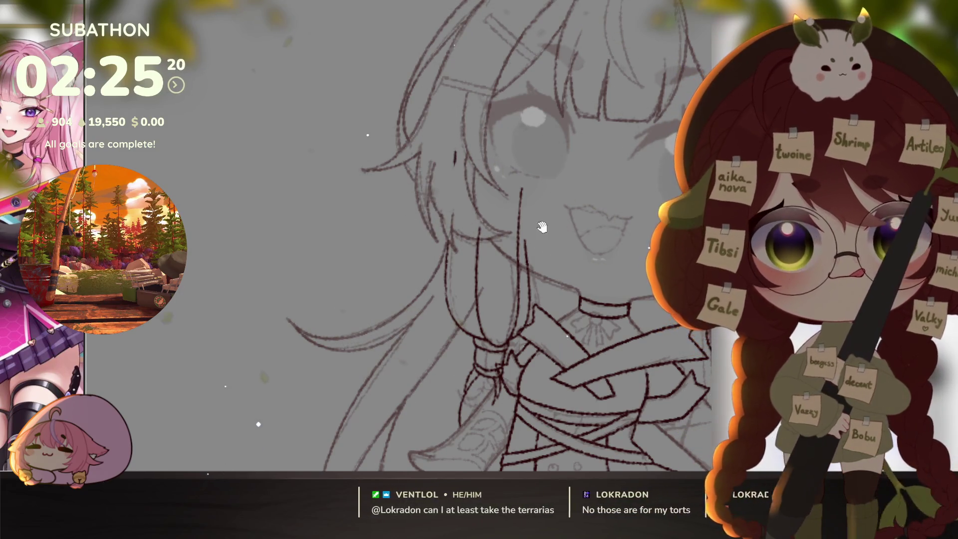
- Hide the face colours and inspect the neck and braids against the bare sketch
{"action": "left_click_drag", "start_coordinate": [476, 186], "coordinate": [457, 199]}
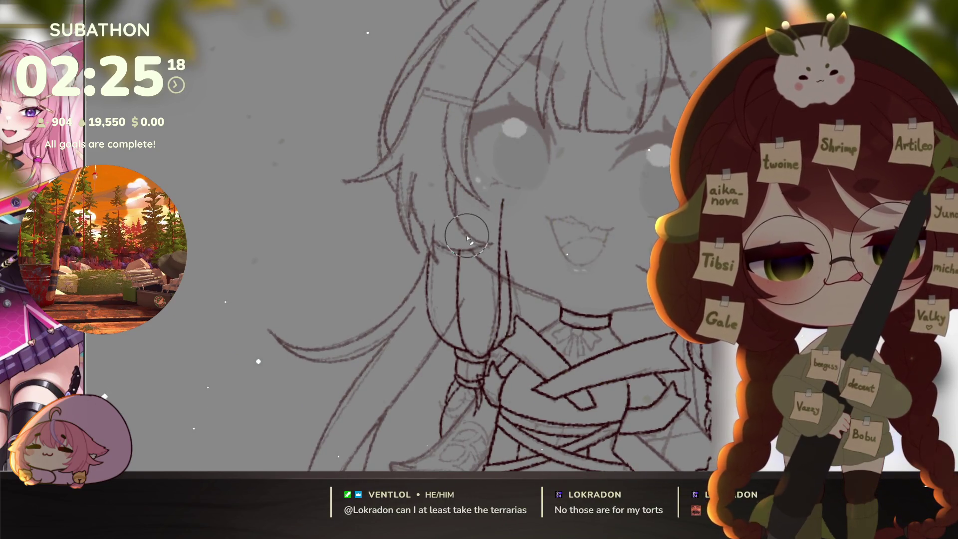
{"action": "key", "text": "Delete"}
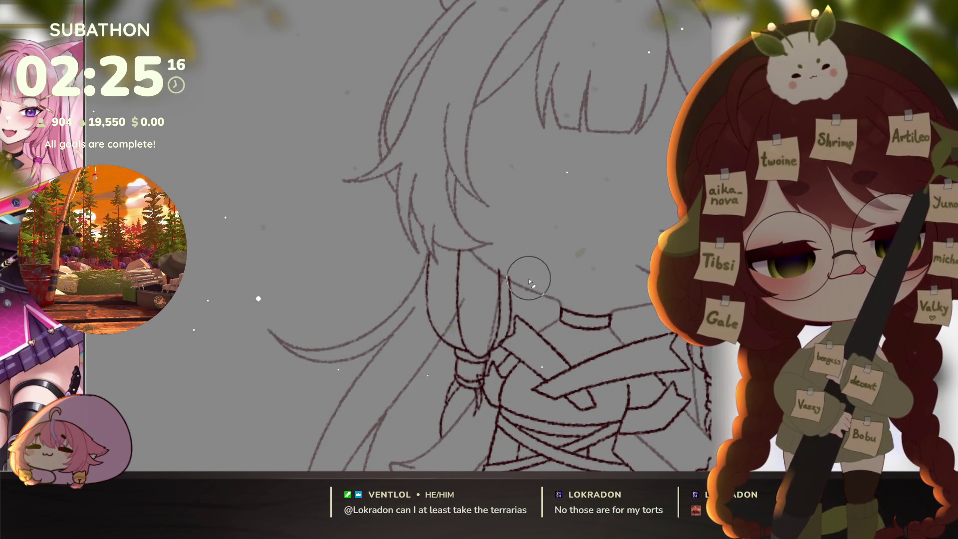
{"action": "left_click_drag", "start_coordinate": [561, 325], "coordinate": [556, 262]}
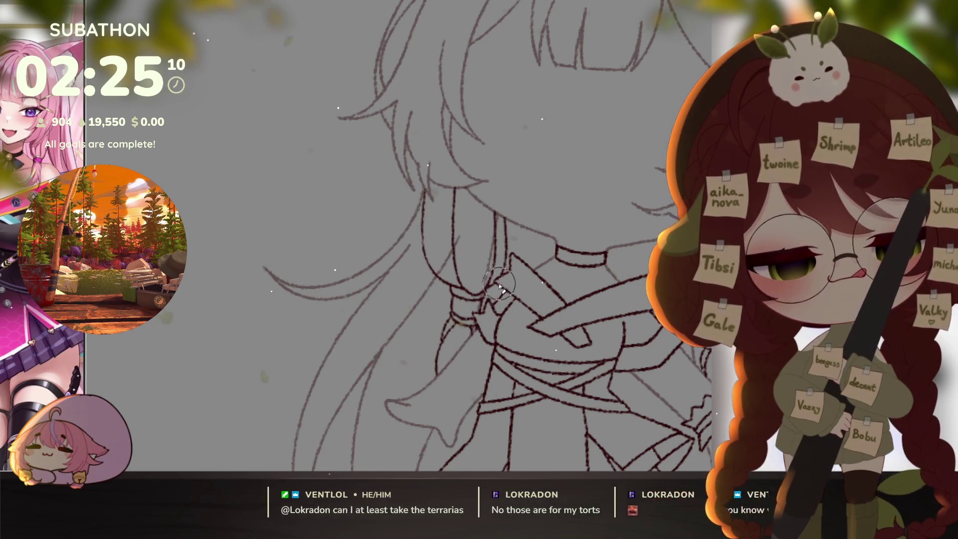
{"action": "left_click_drag", "start_coordinate": [576, 348], "coordinate": [568, 355]}
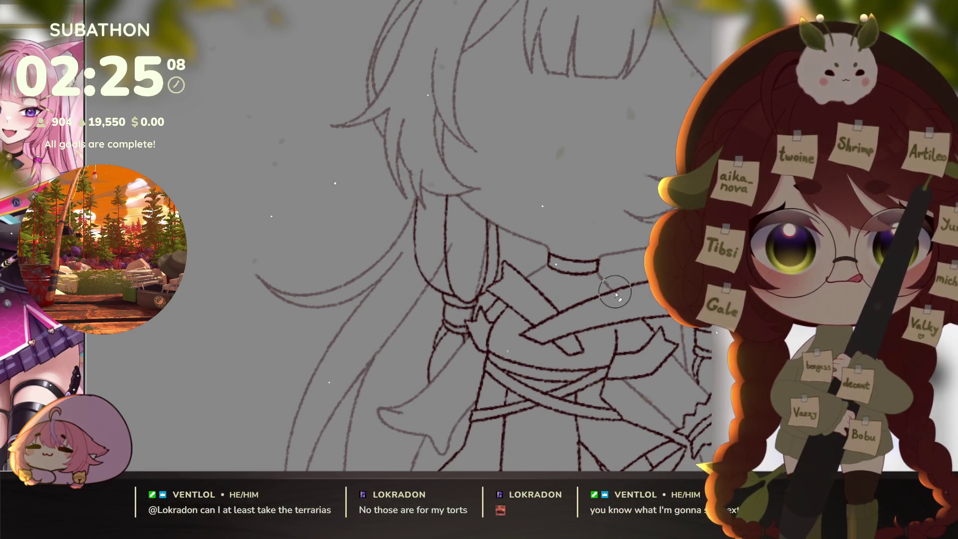
{"action": "scroll", "coordinate": [542, 411], "scroll_direction": "right", "scroll_amount": 3}
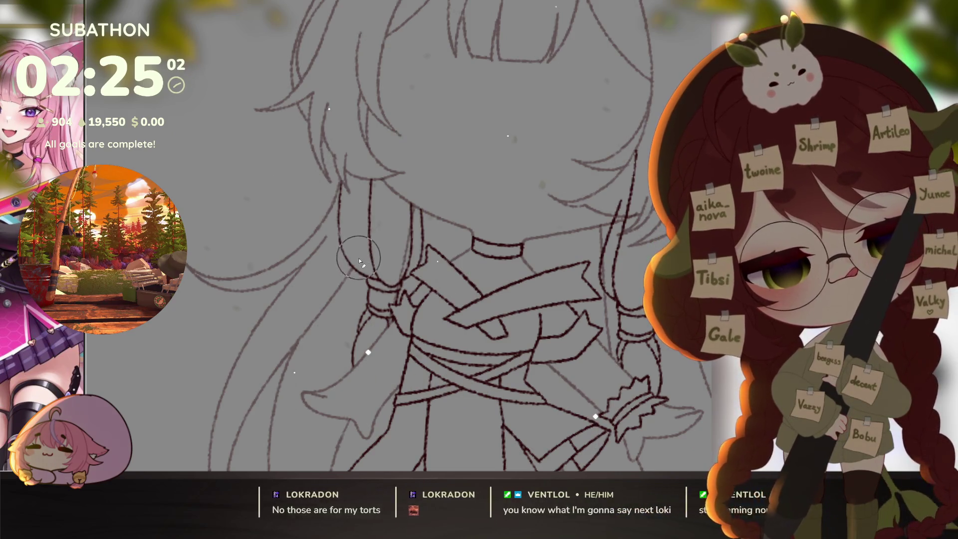
{"action": "scroll", "coordinate": [424, 264], "scroll_direction": "up", "scroll_amount": 1}
{"action": "scroll", "coordinate": [424, 265], "scroll_direction": "left", "scroll_amount": 1}
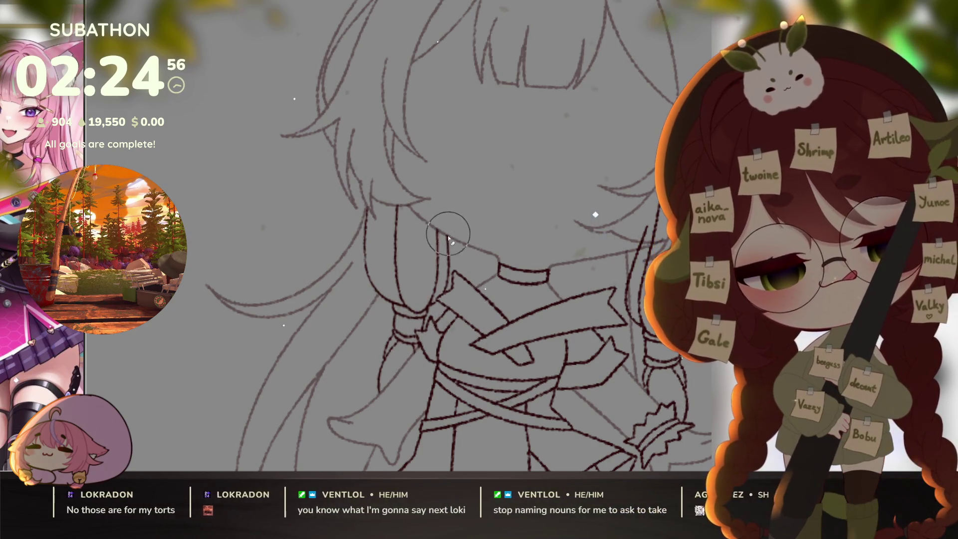
{"action": "left_click_drag", "start_coordinate": [598, 375], "coordinate": [591, 387]}
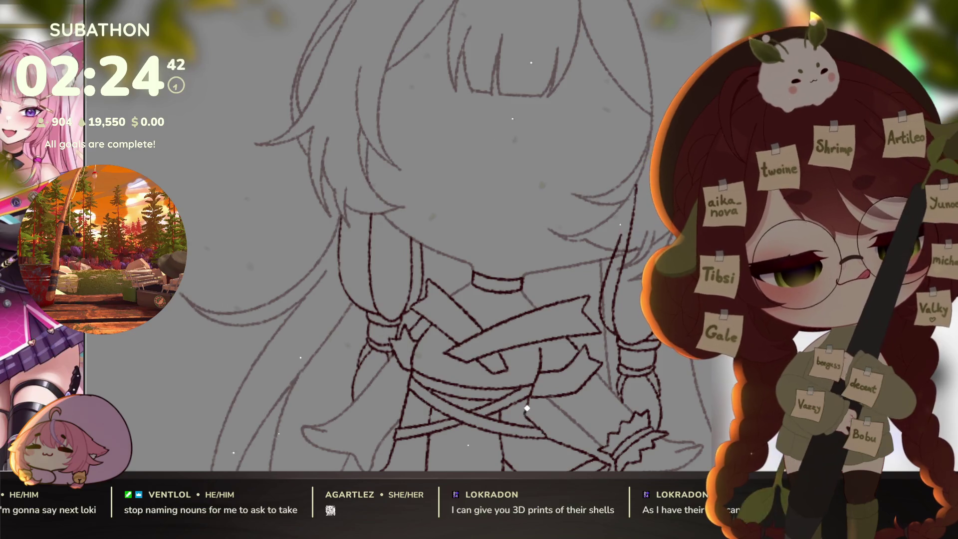
{"action": "left_click_drag", "start_coordinate": [565, 379], "coordinate": [480, 370]}
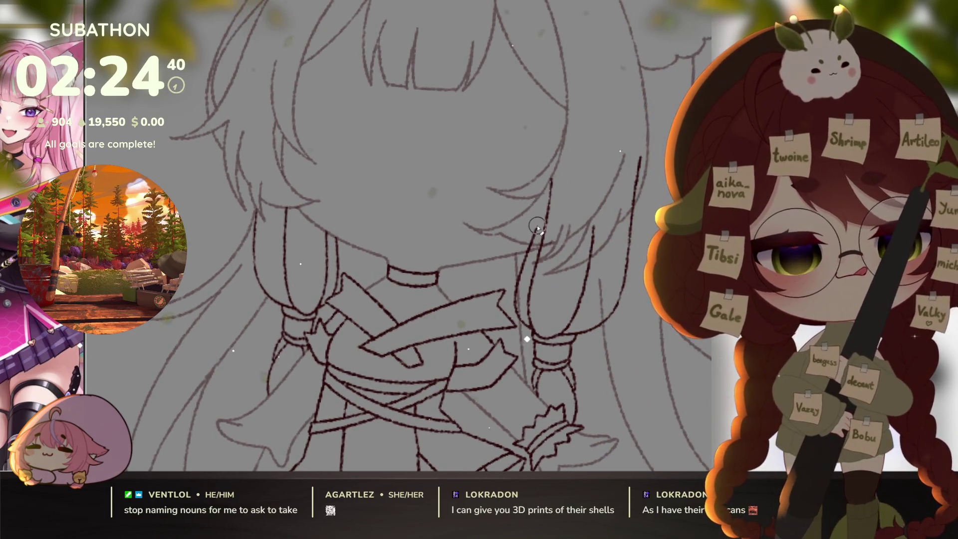
- Undo the stray hair stroke beside the braid and zoom out to the whole character
{"action": "key", "text": "ctrl+z"}
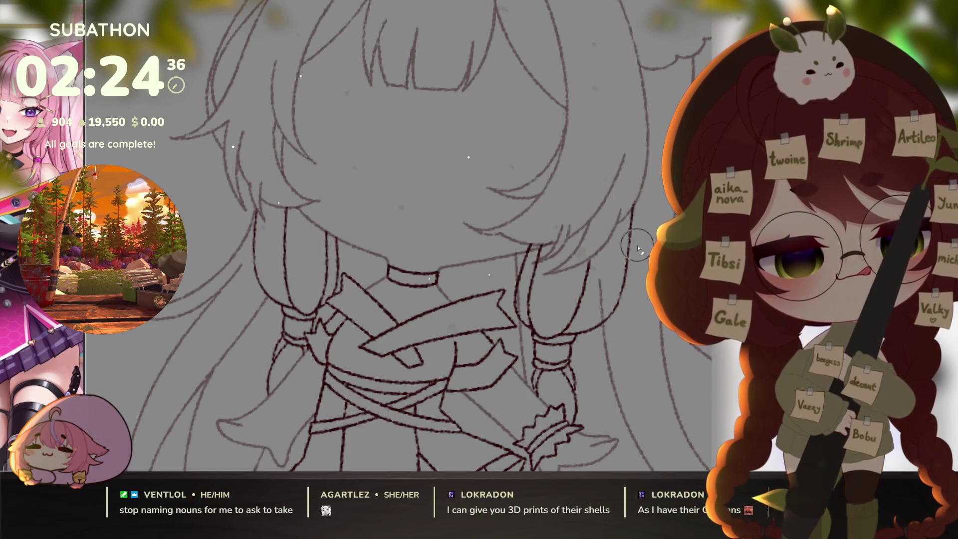
{"action": "scroll", "coordinate": [639, 280], "scroll_direction": "down", "scroll_amount": 3}
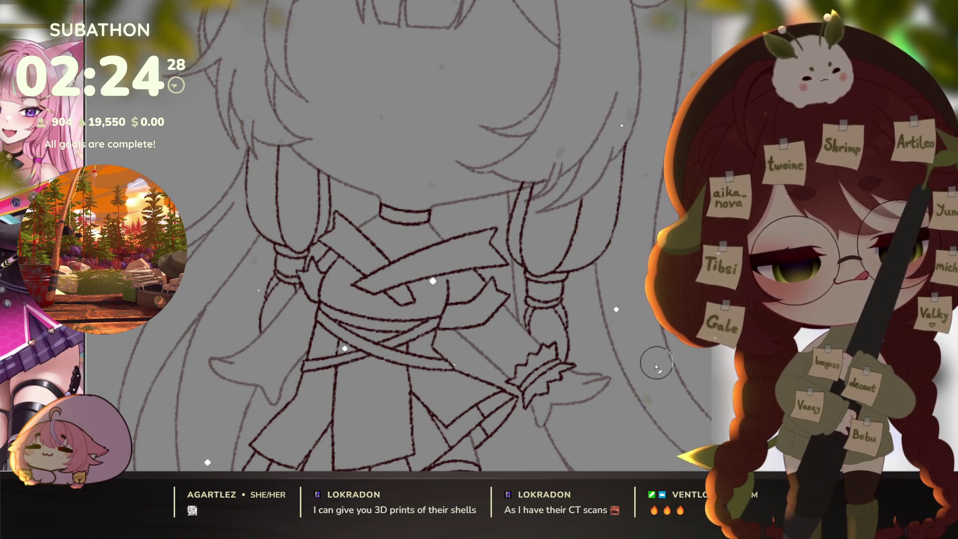
{"action": "scroll", "coordinate": [646, 364], "scroll_direction": "down", "scroll_amount": 5}
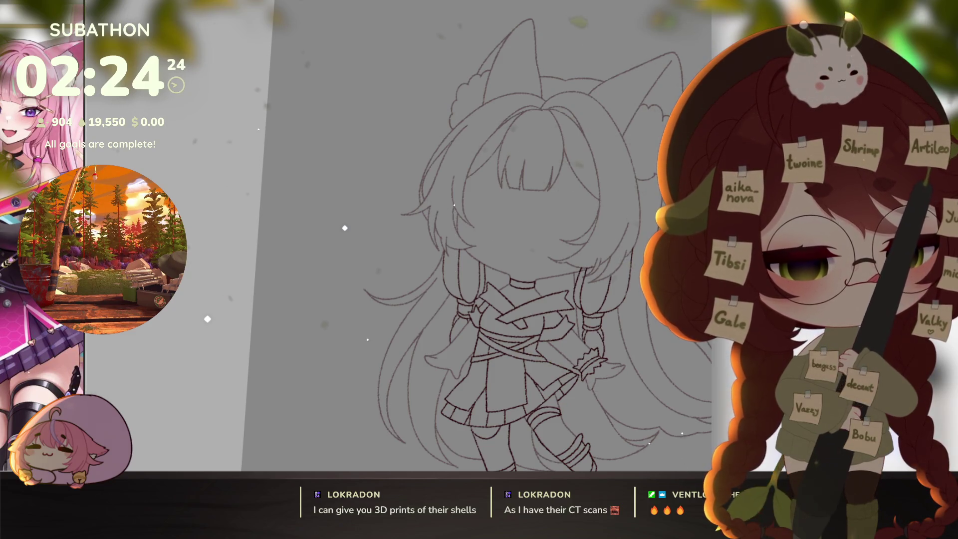
{"action": "scroll", "coordinate": [589, 267], "scroll_direction": "up", "scroll_amount": 5}
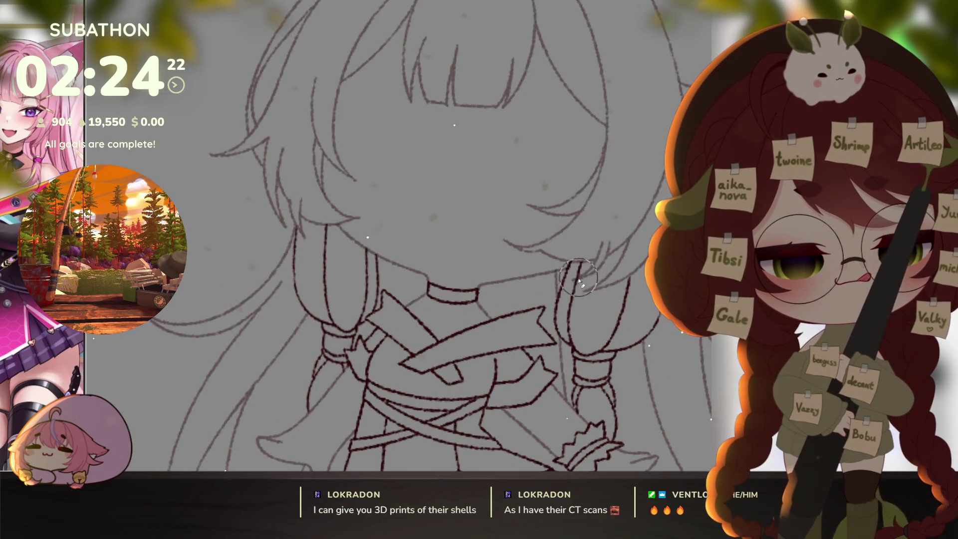
{"action": "scroll", "coordinate": [653, 361], "scroll_direction": "down", "scroll_amount": 5}
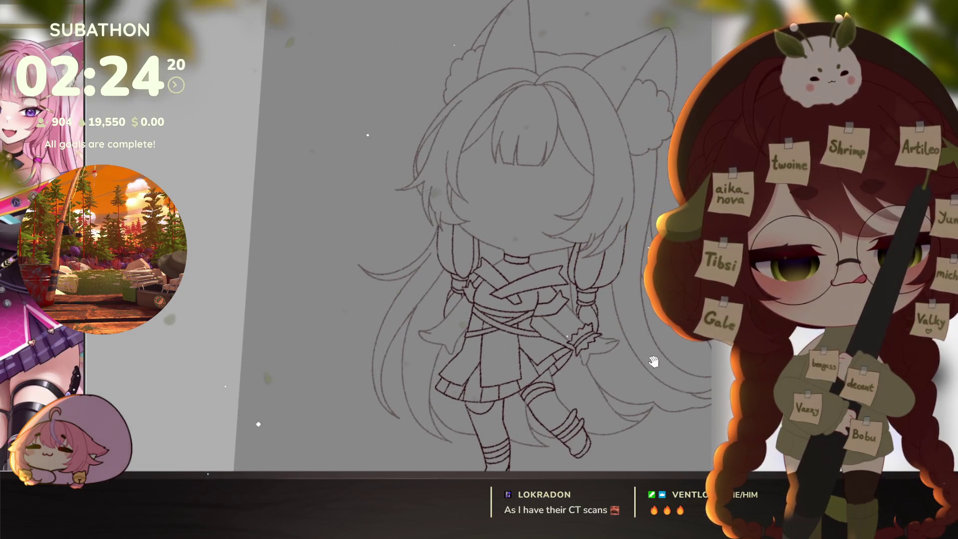
{"action": "mouse_move", "coordinate": [654, 361]}
{"action": "left_mouse_down"}
{"action": "mouse_move", "coordinate": [629, 320]}
{"action": "mouse_move", "coordinate": [644, 357]}
{"action": "mouse_move", "coordinate": [671, 365]}
{"action": "left_mouse_up"}
{"action": "scroll", "coordinate": [660, 377], "scroll_direction": "down", "scroll_amount": 3}
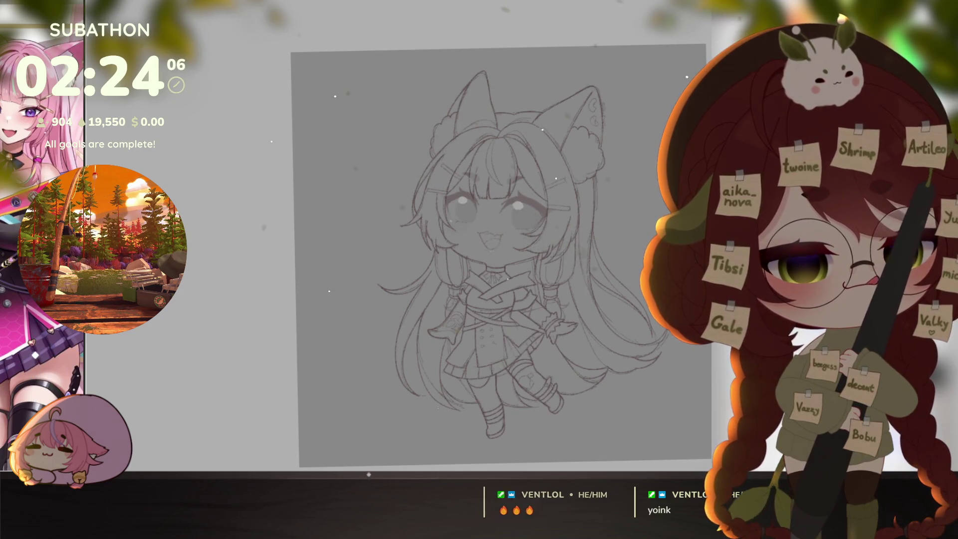
- Ink the curved upper lash line of the first eye, removing a stray short stroke
{"action": "scroll", "coordinate": [544, 270], "scroll_direction": "up", "scroll_amount": 5}
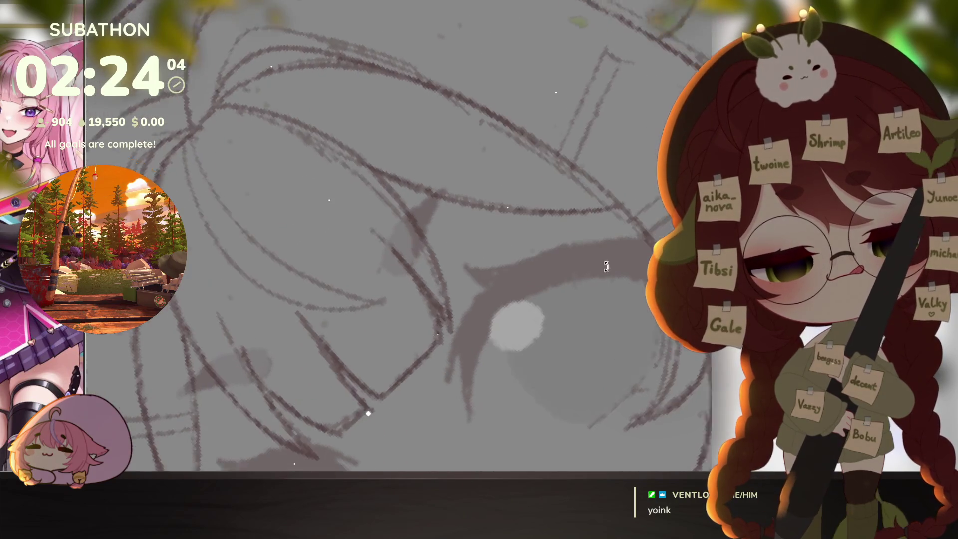
{"action": "left_click_drag", "start_coordinate": [458, 338], "coordinate": [472, 394]}
{"action": "key", "text": "ctrl+z"}
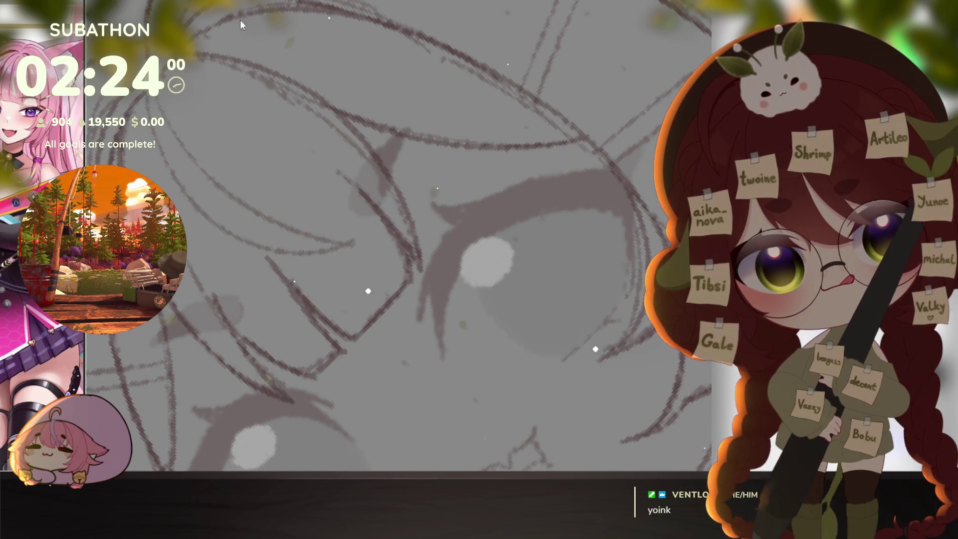
{"action": "scroll", "coordinate": [435, 297], "scroll_direction": "down", "scroll_amount": 2}
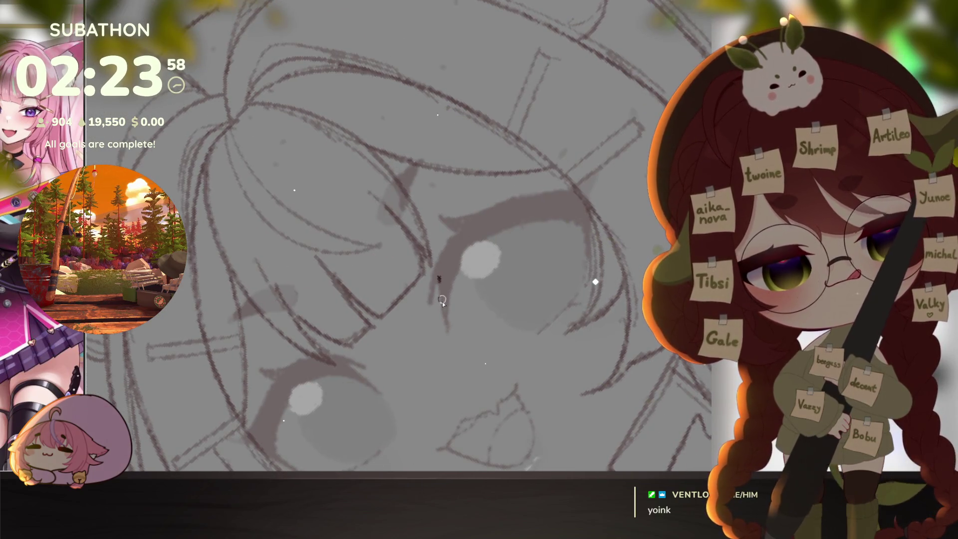
{"action": "left_click_drag", "start_coordinate": [450, 319], "coordinate": [445, 330]}
{"action": "left_click_drag", "start_coordinate": [489, 239], "coordinate": [567, 224]}
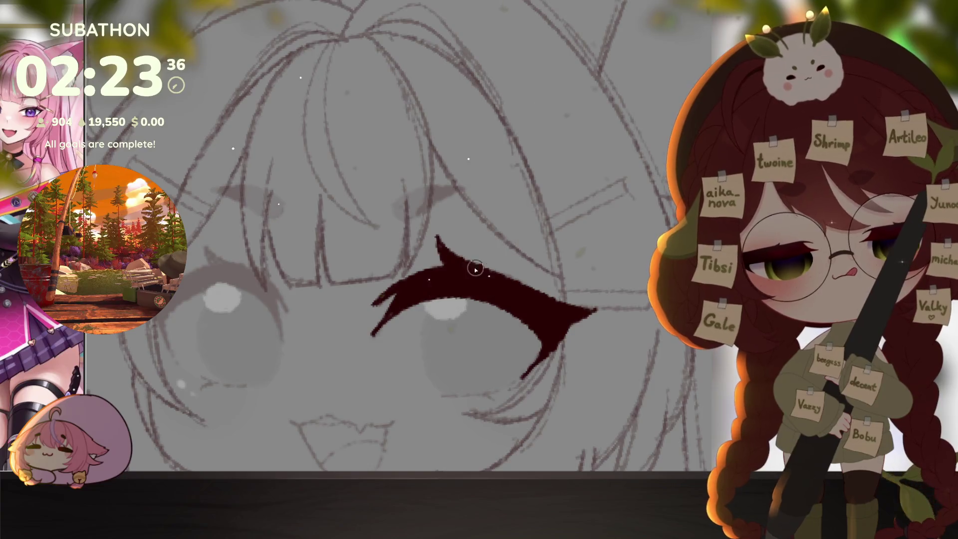
- Ink the right eye's upper lash outline and fill it solid dark red
{"action": "key", "text": "Delete"}
{"action": "key", "text": "Delete"}
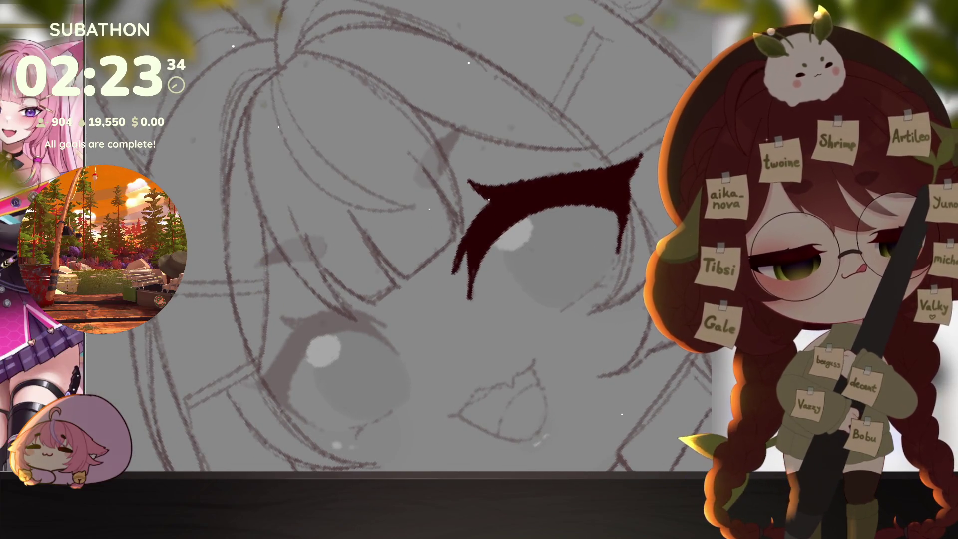
{"action": "left_click_drag", "start_coordinate": [606, 273], "coordinate": [561, 311]}
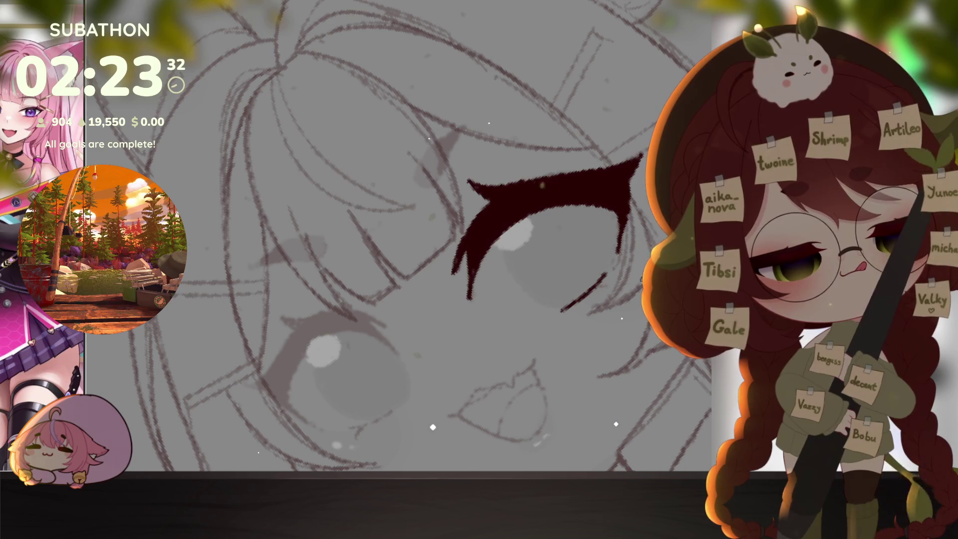
{"action": "scroll", "coordinate": [645, 264], "scroll_direction": "down", "scroll_amount": 3}
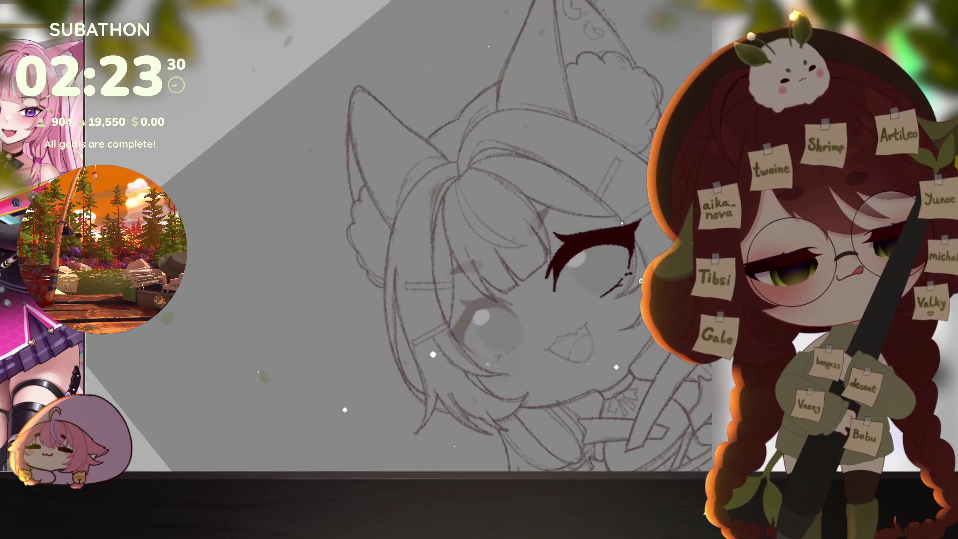
{"action": "key", "text": "End"}
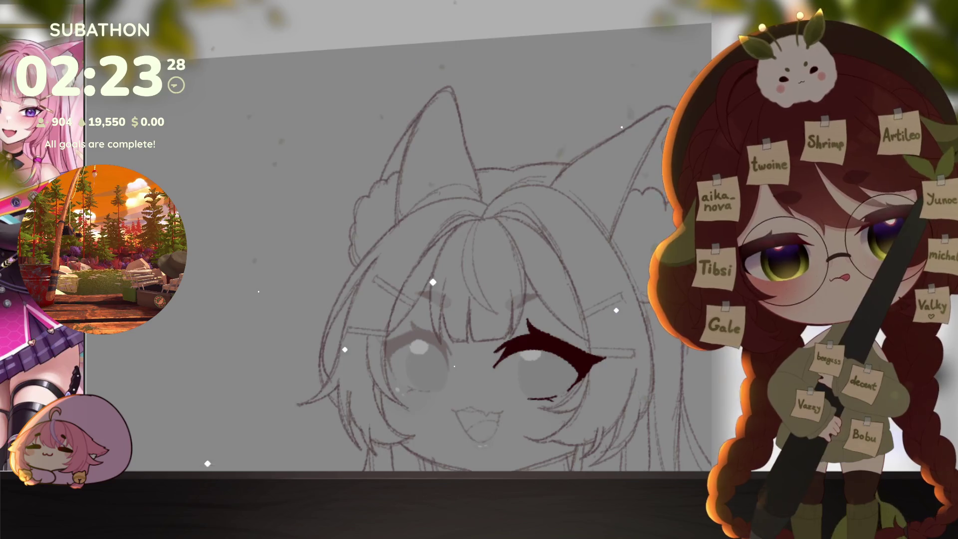
{"action": "scroll", "coordinate": [501, 293], "scroll_direction": "up", "scroll_amount": 5}
{"action": "scroll", "coordinate": [500, 293], "scroll_direction": "up", "scroll_amount": 2}
{"action": "left_click_drag", "start_coordinate": [469, 252], "coordinate": [463, 314]}
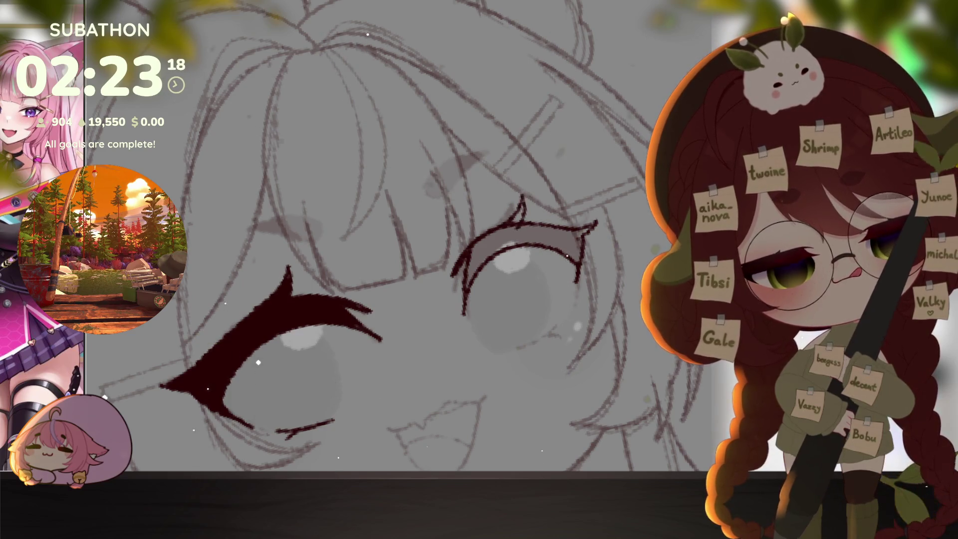
{"action": "left_click", "coordinate": [529, 233]}
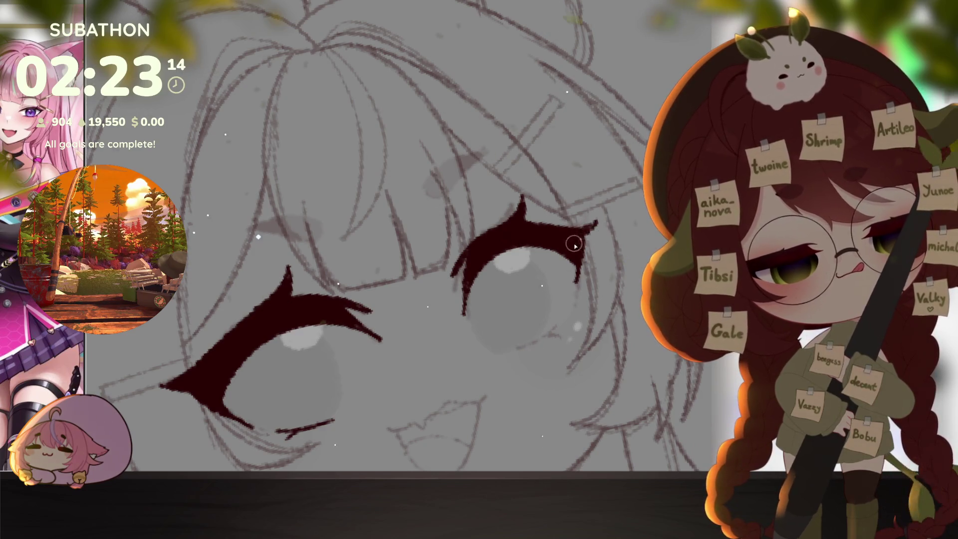
- Enlarge the brush, mirror the view to check facial symmetry, and recentre the face
{"action": "scroll", "coordinate": [591, 224], "scroll_direction": "down", "scroll_amount": 3}
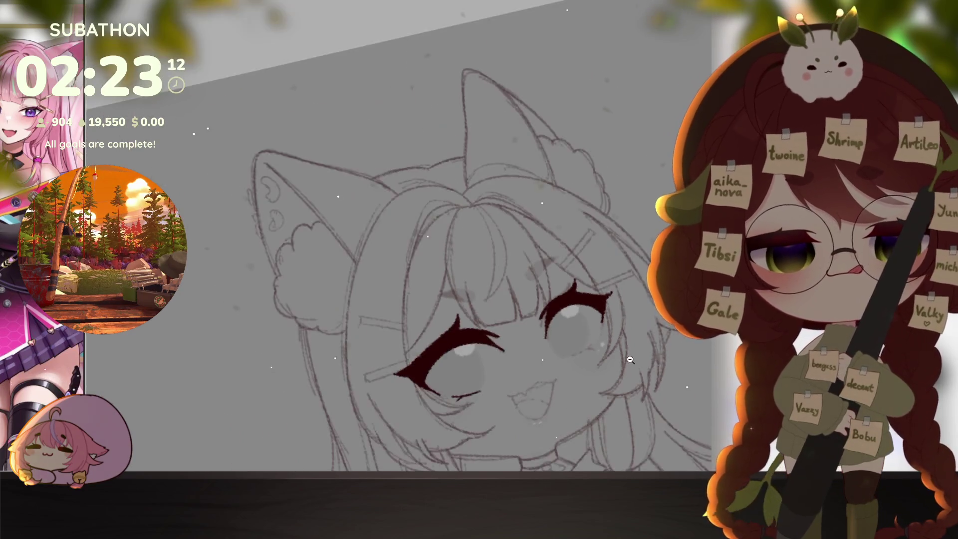
{"action": "scroll", "coordinate": [603, 325], "scroll_direction": "up", "scroll_amount": 3}
{"action": "key", "text": "bracketright"}
{"action": "key", "text": "bracketright"}
{"action": "key", "text": "bracketright"}
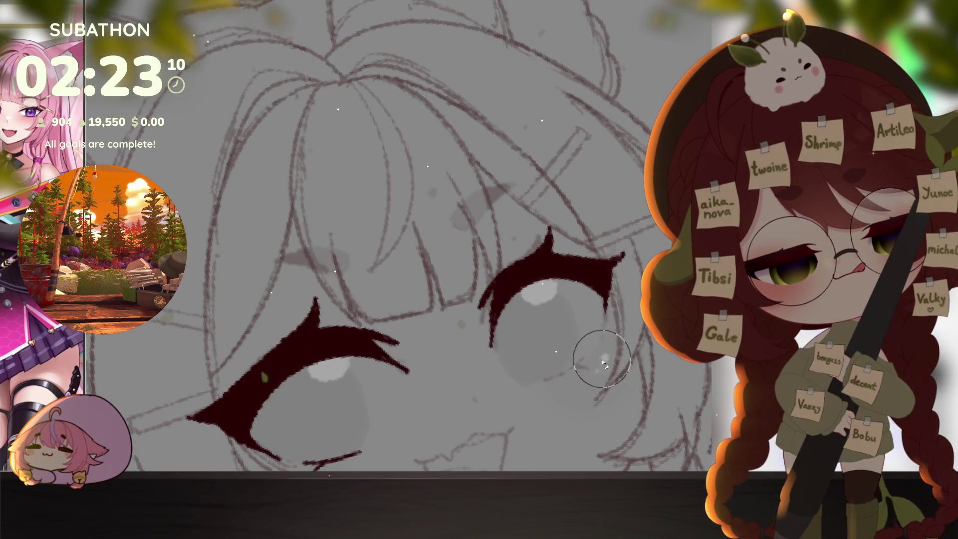
{"action": "scroll", "coordinate": [602, 359], "scroll_direction": "down", "scroll_amount": 2}
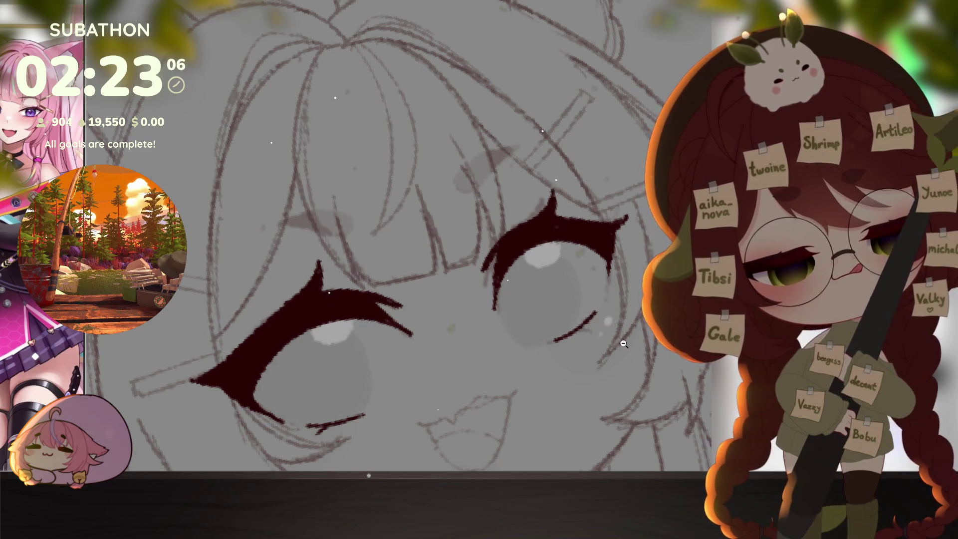
{"action": "scroll", "coordinate": [623, 324], "scroll_direction": "down", "scroll_amount": 3}
{"action": "scroll", "coordinate": [609, 331], "scroll_direction": "up", "scroll_amount": 4}
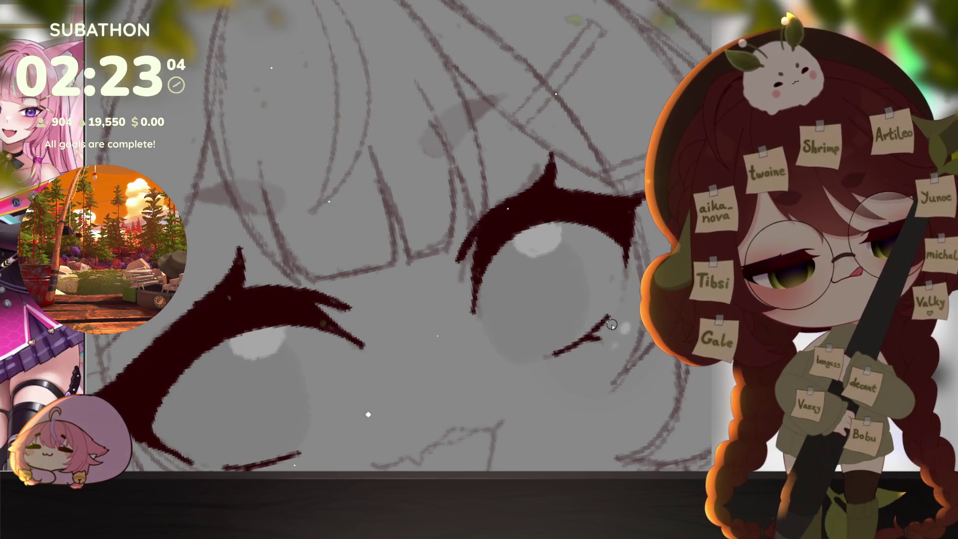
{"action": "scroll", "coordinate": [636, 316], "scroll_direction": "down", "scroll_amount": 4}
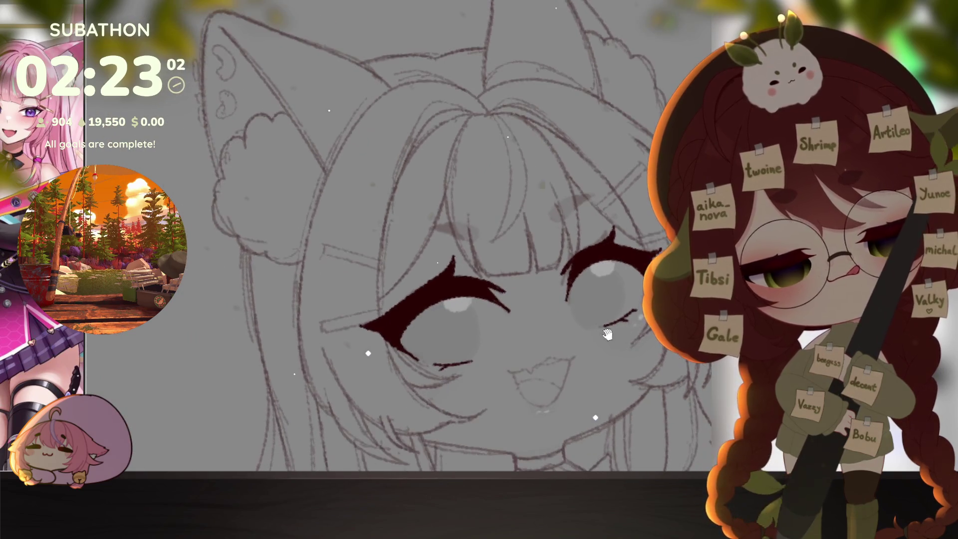
{"action": "scroll", "coordinate": [649, 371], "scroll_direction": "down", "scroll_amount": 2}
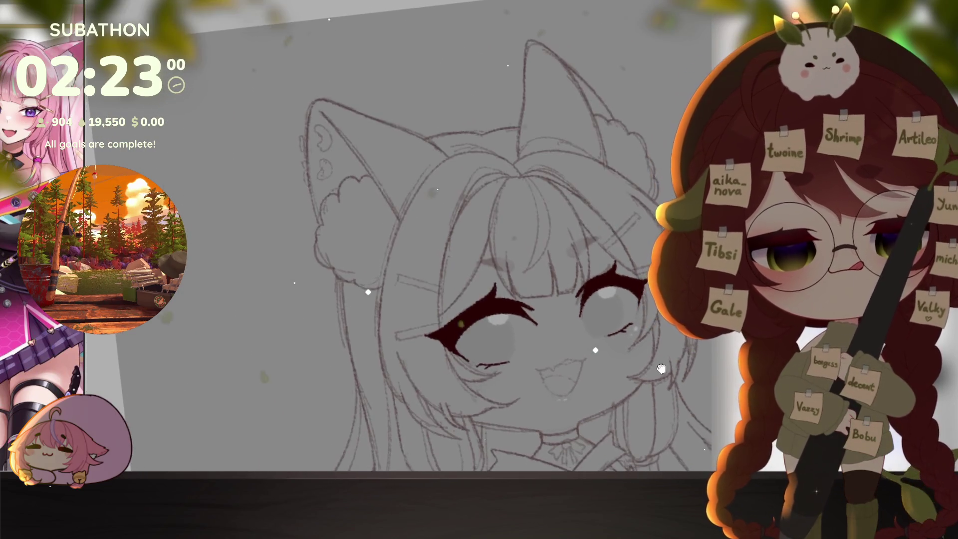
{"action": "key", "text": "m"}
{"action": "mouse_move", "coordinate": [364, 348]}
{"action": "left_mouse_down"}
{"action": "mouse_move", "coordinate": [552, 298]}
{"action": "mouse_move", "coordinate": [633, 323]}
{"action": "left_mouse_up"}
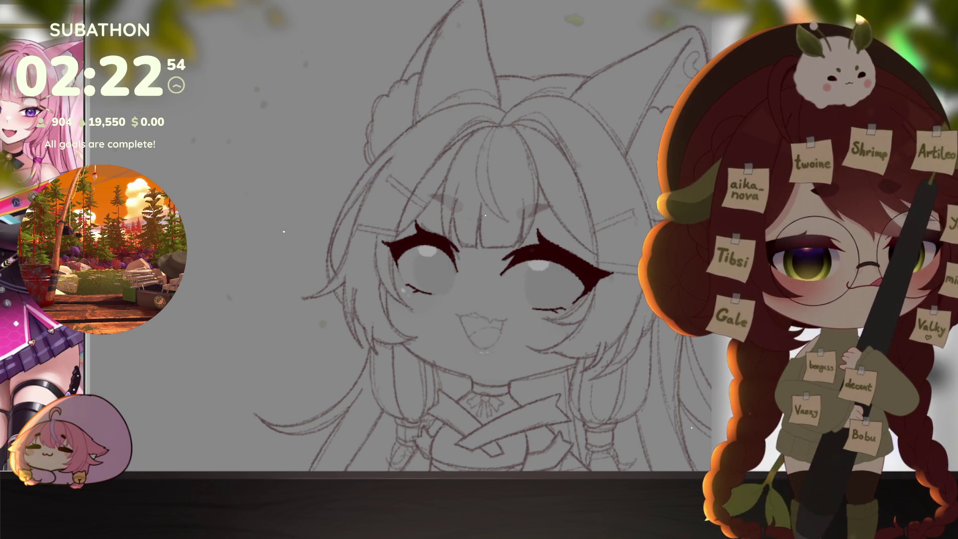
{"action": "scroll", "coordinate": [461, 335], "scroll_direction": "up", "scroll_amount": 5}
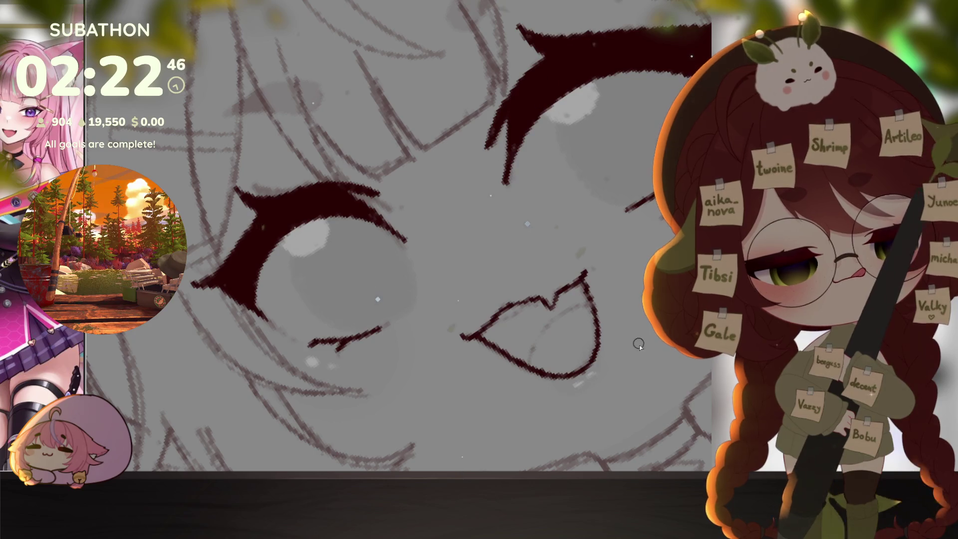
{"action": "scroll", "coordinate": [638, 344], "scroll_direction": "down", "scroll_amount": 5}
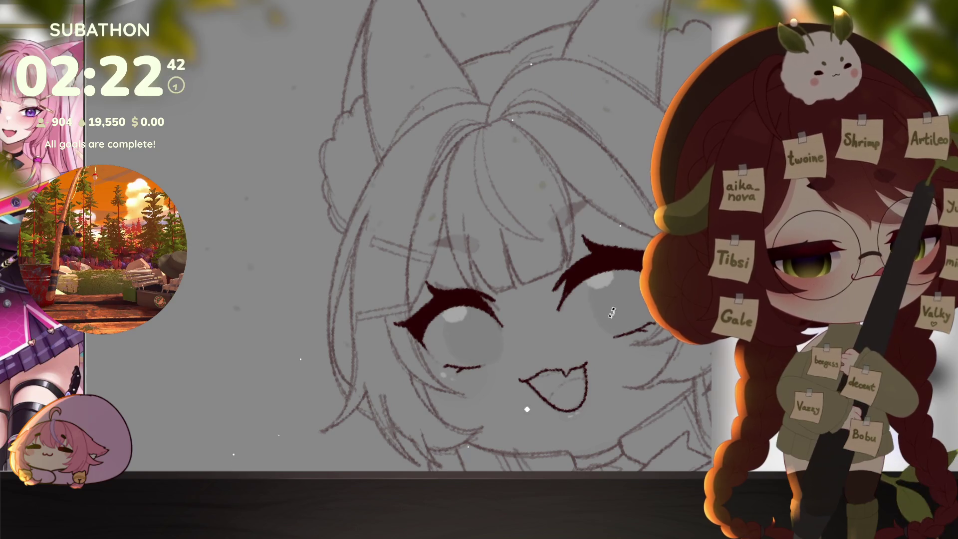
- Draw the left eyebrow outline and fill it solid dark red
{"action": "left_click_drag", "start_coordinate": [612, 312], "coordinate": [549, 307]}
{"action": "scroll", "coordinate": [475, 302], "scroll_direction": "up", "scroll_amount": 5}
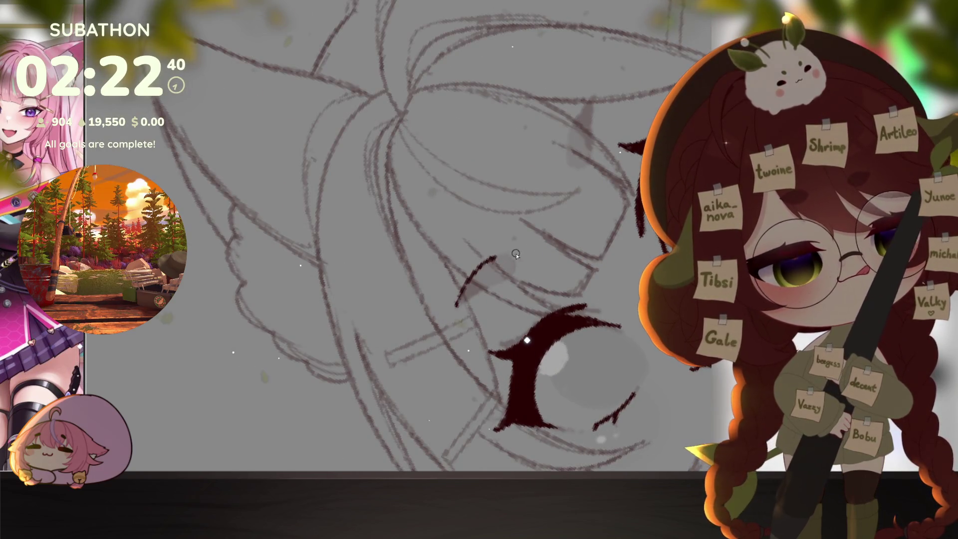
{"action": "left_click_drag", "start_coordinate": [479, 297], "coordinate": [457, 305]}
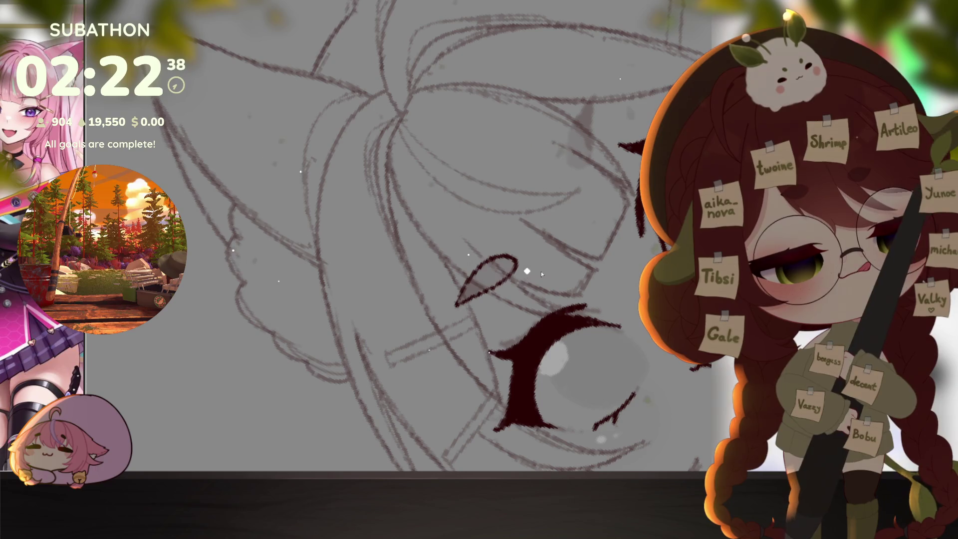
{"action": "left_click", "coordinate": [486, 279]}
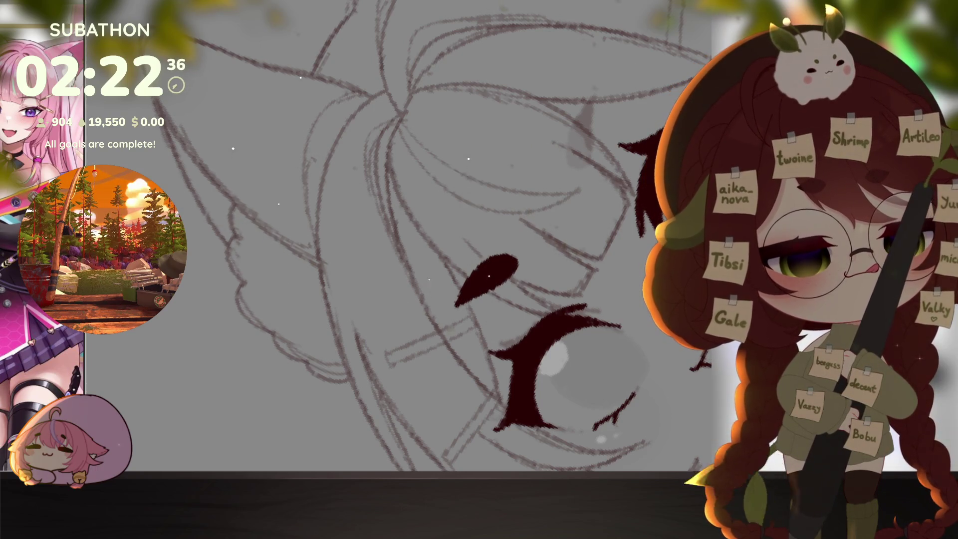
{"action": "scroll", "coordinate": [635, 377], "scroll_direction": "down", "scroll_amount": 3}
- Place a tilted copy of the eyebrow above the right eye
{"action": "key", "text": "ctrl+z"}
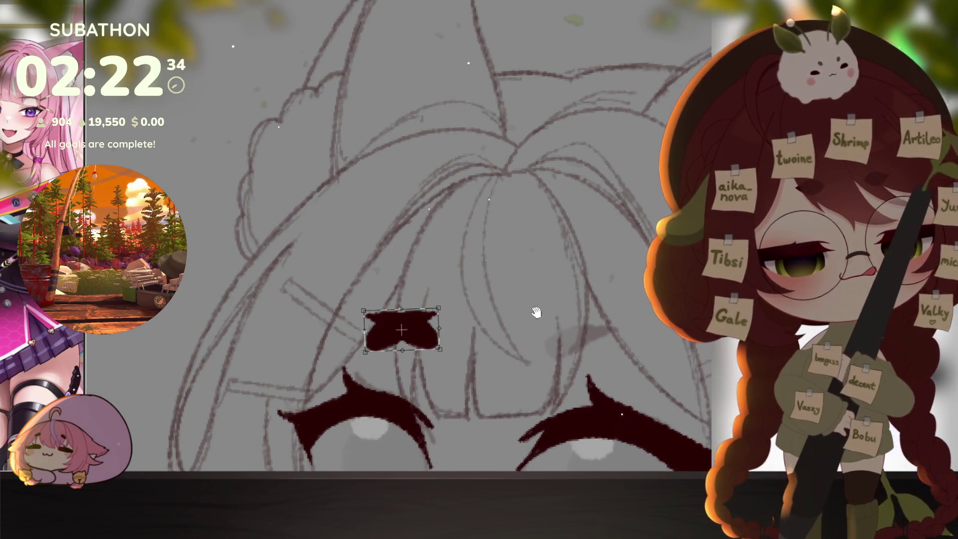
{"action": "scroll", "coordinate": [455, 278], "scroll_direction": "down", "scroll_amount": 2}
{"action": "mouse_move", "coordinate": [414, 288]}
{"action": "left_mouse_down"}
{"action": "mouse_move", "coordinate": [589, 287]}
{"action": "mouse_move", "coordinate": [638, 268]}
{"action": "left_mouse_up"}
{"action": "key", "text": "Return"}
{"action": "scroll", "coordinate": [614, 355], "scroll_direction": "down", "scroll_amount": 5}
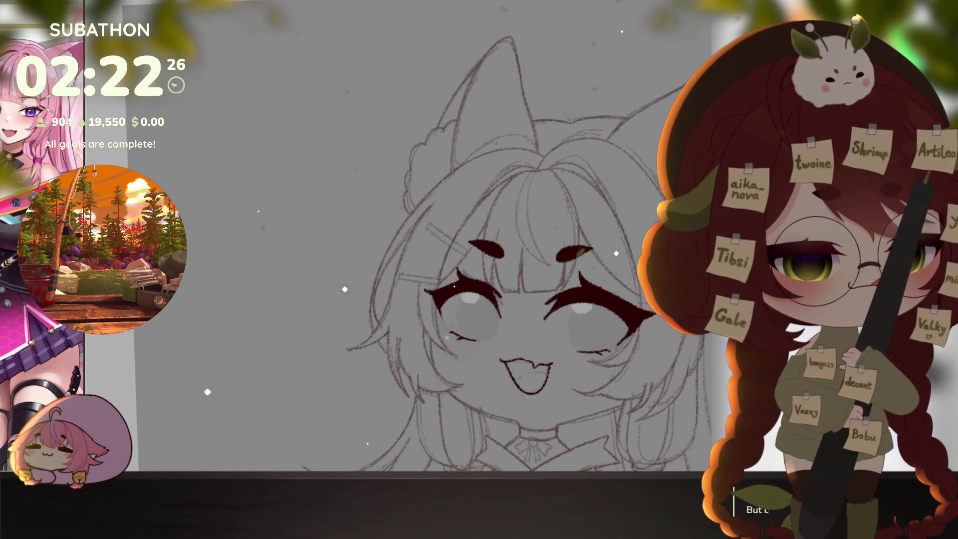
- Outline the right eye's iris in red
{"action": "scroll", "coordinate": [621, 292], "scroll_direction": "down", "scroll_amount": 3}
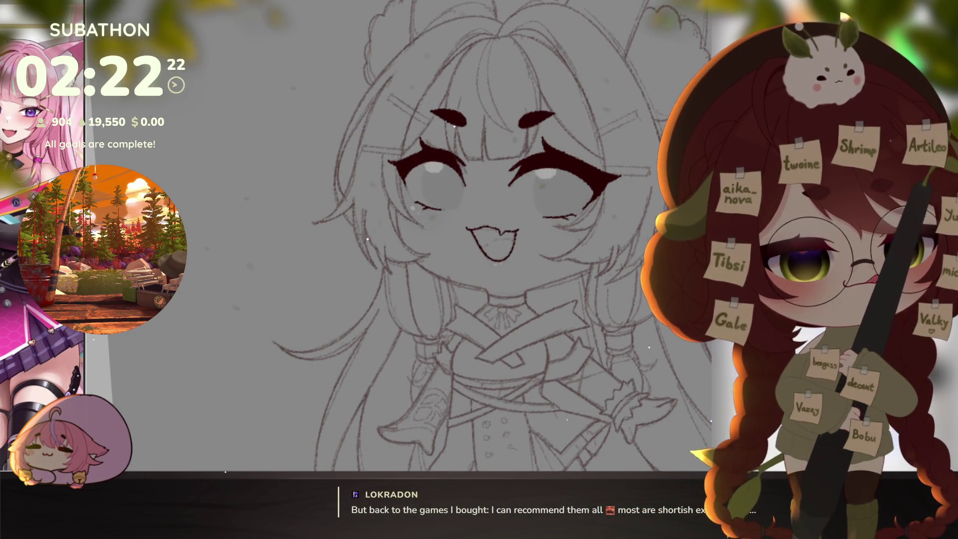
{"action": "scroll", "coordinate": [568, 193], "scroll_direction": "up", "scroll_amount": 5}
{"action": "mouse_move", "coordinate": [474, 173]}
{"action": "left_mouse_down"}
{"action": "mouse_move", "coordinate": [496, 260]}
{"action": "mouse_move", "coordinate": [522, 267]}
{"action": "mouse_move", "coordinate": [633, 218]}
{"action": "left_mouse_up"}
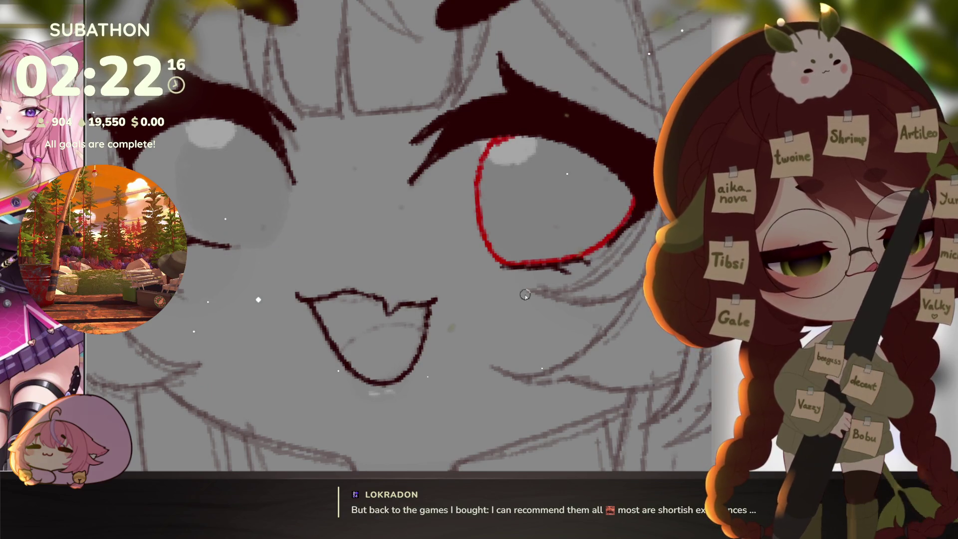
- Fill the right iris red, then outline and fill the left iris red
{"action": "left_click", "coordinate": [554, 205]}
{"action": "left_click_drag", "start_coordinate": [549, 200], "coordinate": [679, 245]}
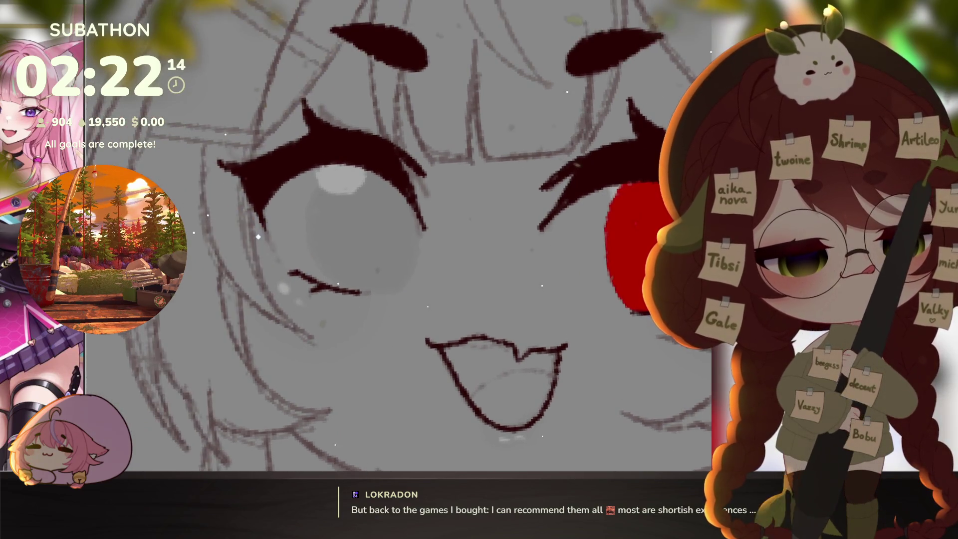
{"action": "mouse_move", "coordinate": [338, 287]}
{"action": "left_mouse_down"}
{"action": "mouse_move", "coordinate": [302, 219]}
{"action": "mouse_move", "coordinate": [342, 166]}
{"action": "left_mouse_up"}
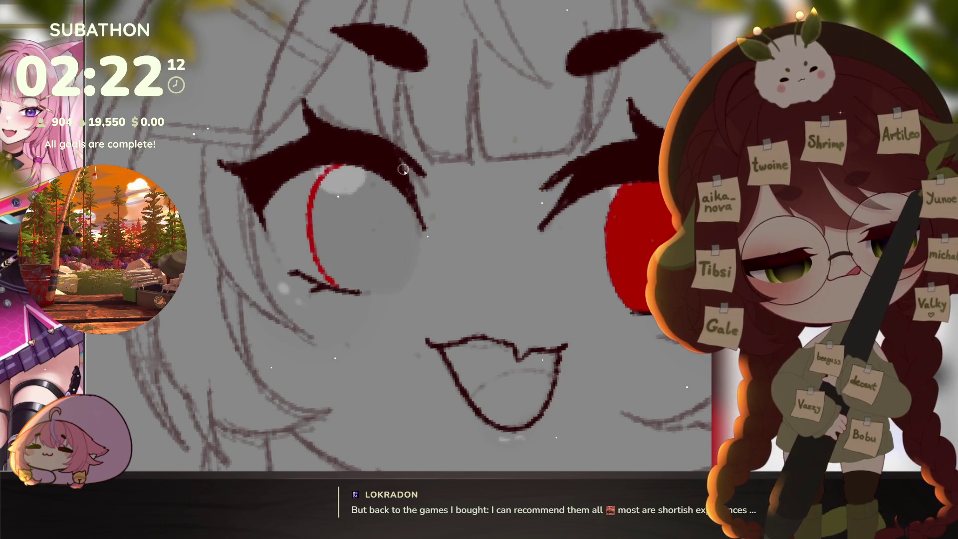
{"action": "left_click_drag", "start_coordinate": [381, 292], "coordinate": [338, 288]}
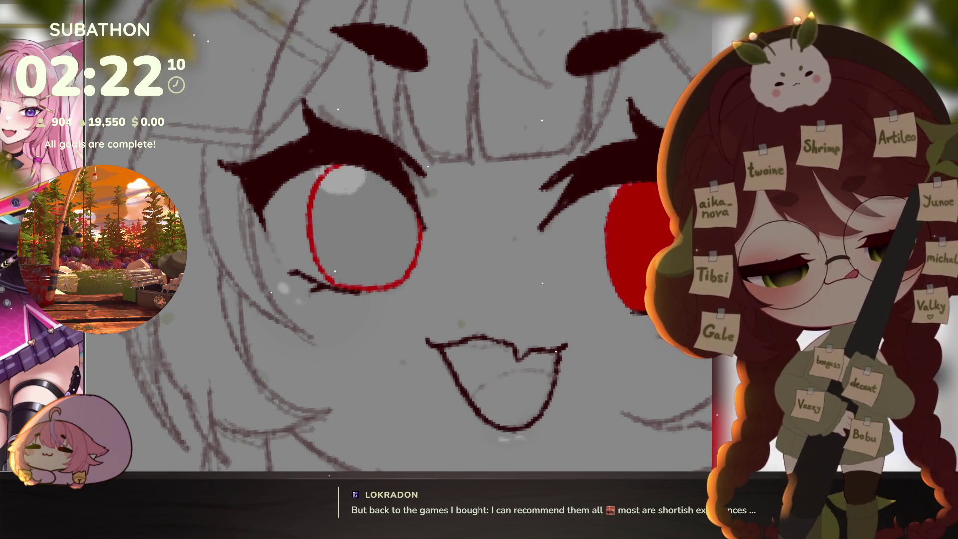
{"action": "left_click", "coordinate": [335, 272]}
- Zoom out, hide the iris, lashes, eyebrows and rough sketch, and select the surrounding empty area
{"action": "left_click", "coordinate": [617, 367], "text": "alt"}
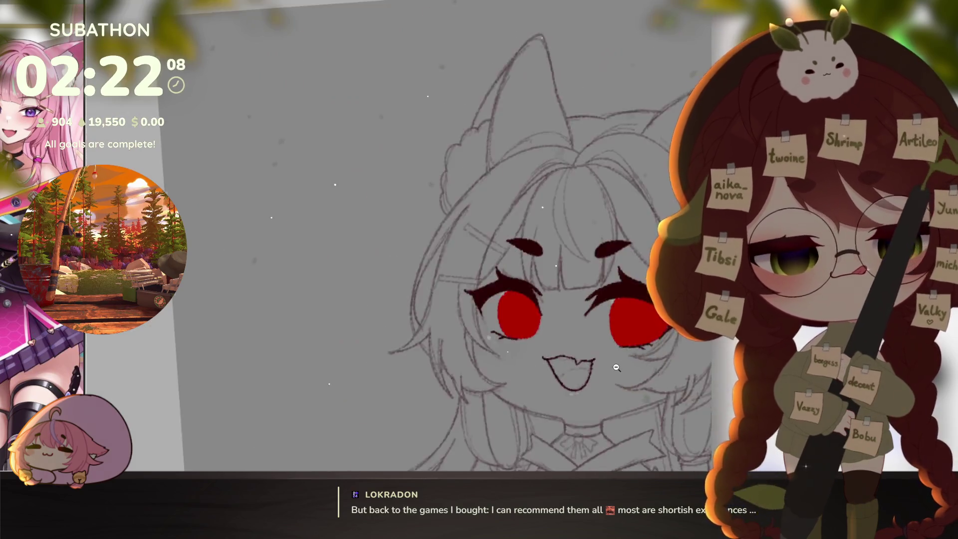
{"action": "left_click", "coordinate": [616, 367], "text": "alt"}
{"action": "scroll", "coordinate": [623, 374], "scroll_direction": "down", "scroll_amount": 5}
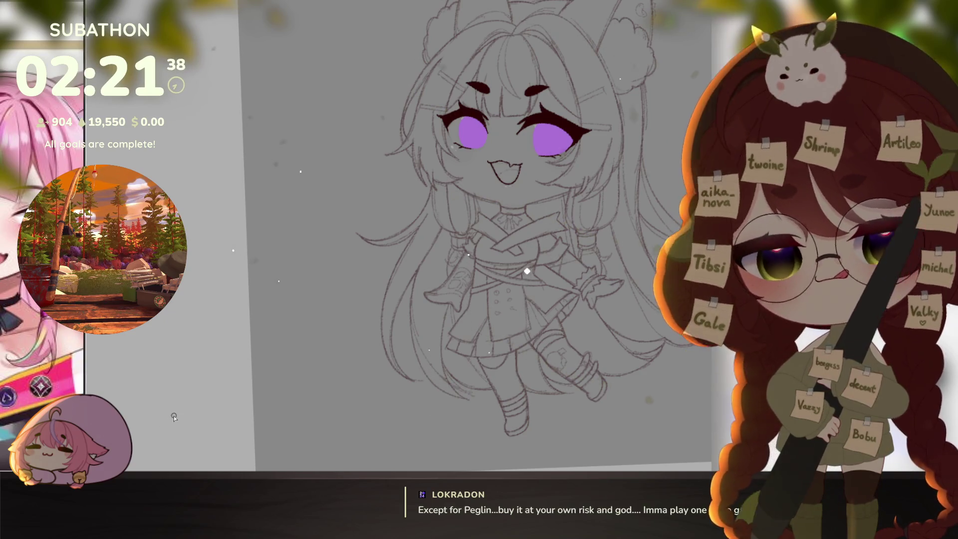
{"action": "key", "text": "ctrl+z"}
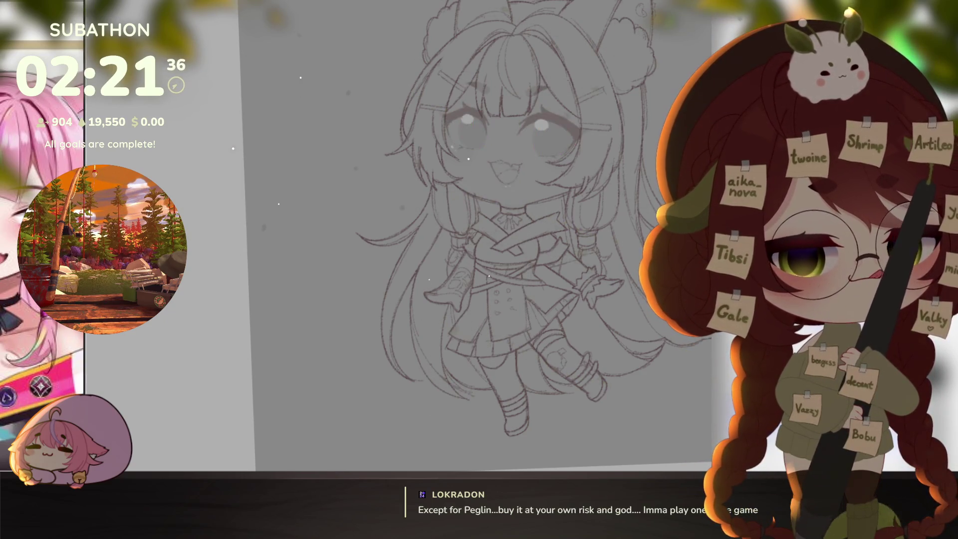
{"action": "key", "text": "ctrl+z"}
{"action": "key", "text": "ctrl+z"}
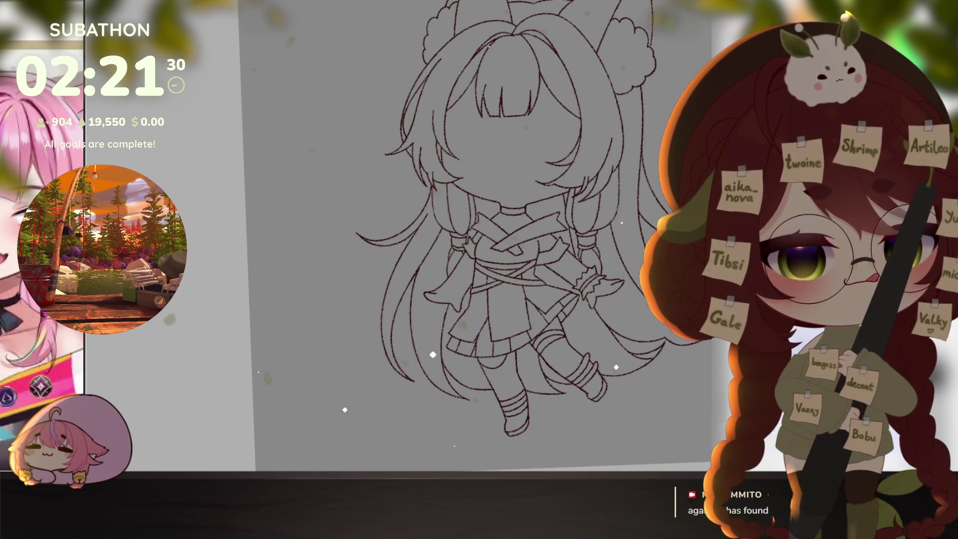
{"action": "left_click", "coordinate": [632, 274]}
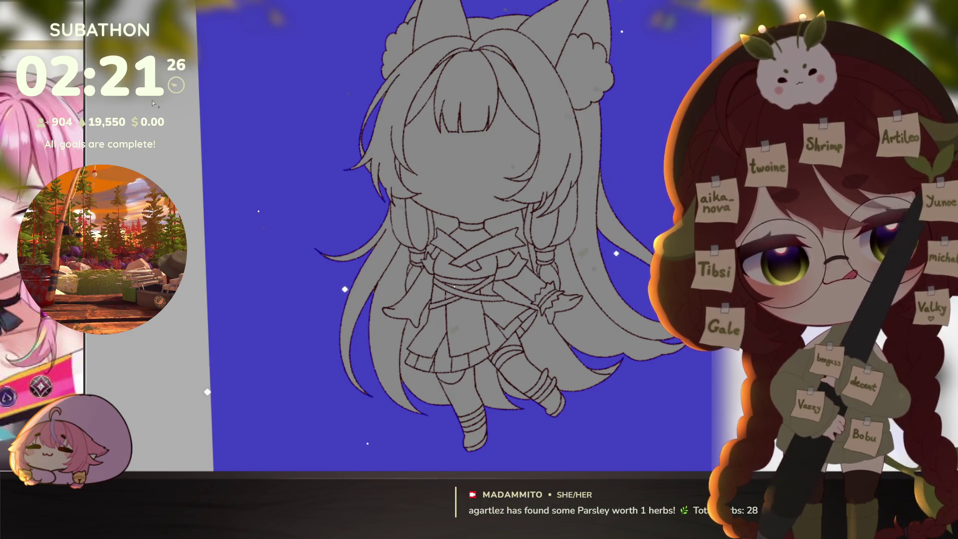
- Invert the selection onto the character and erase fill between lower-left strands and inside both ears
{"action": "key", "text": "ctrl+z"}
{"action": "left_click", "coordinate": [373, 156]}
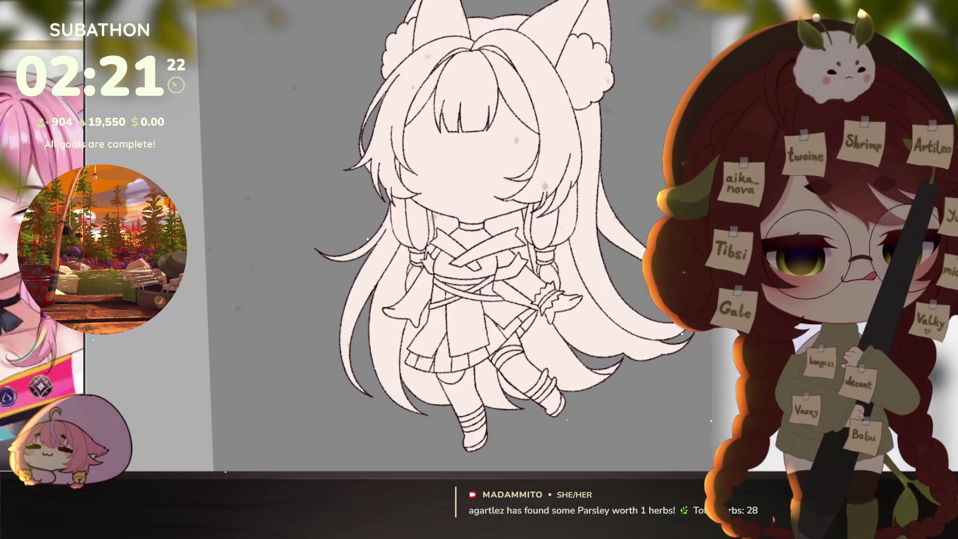
{"action": "mouse_move", "coordinate": [385, 406]}
{"action": "left_mouse_down"}
{"action": "mouse_move", "coordinate": [376, 333]}
{"action": "mouse_move", "coordinate": [407, 394]}
{"action": "left_mouse_up"}
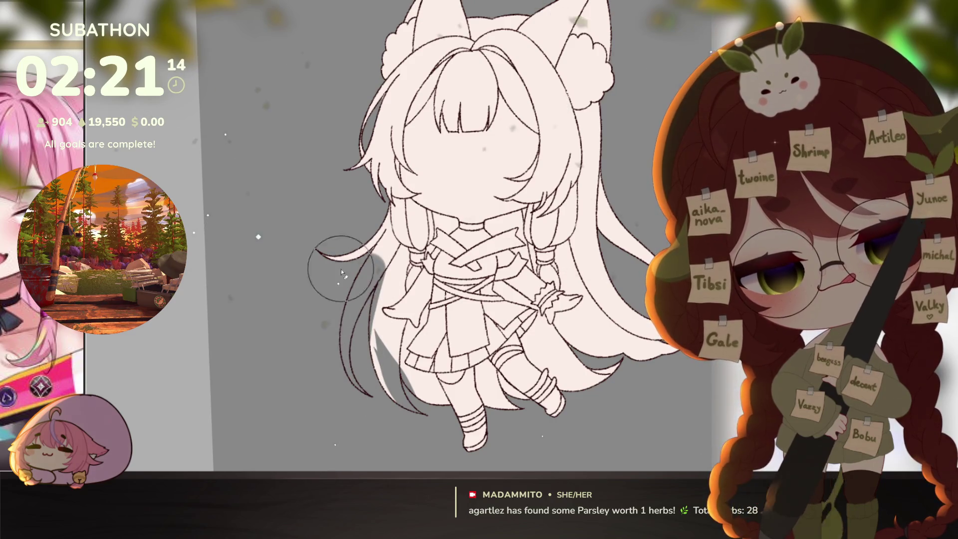
{"action": "scroll", "coordinate": [413, 114], "scroll_direction": "up", "scroll_amount": 5}
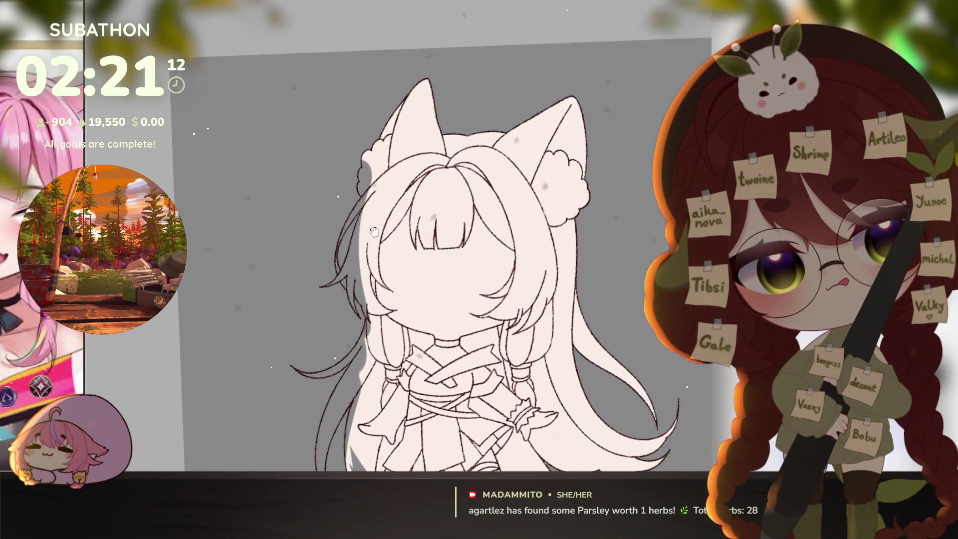
{"action": "mouse_move", "coordinate": [414, 116]}
{"action": "left_mouse_down"}
{"action": "mouse_move", "coordinate": [507, 132]}
{"action": "mouse_move", "coordinate": [552, 96]}
{"action": "mouse_move", "coordinate": [579, 160]}
{"action": "left_mouse_up"}
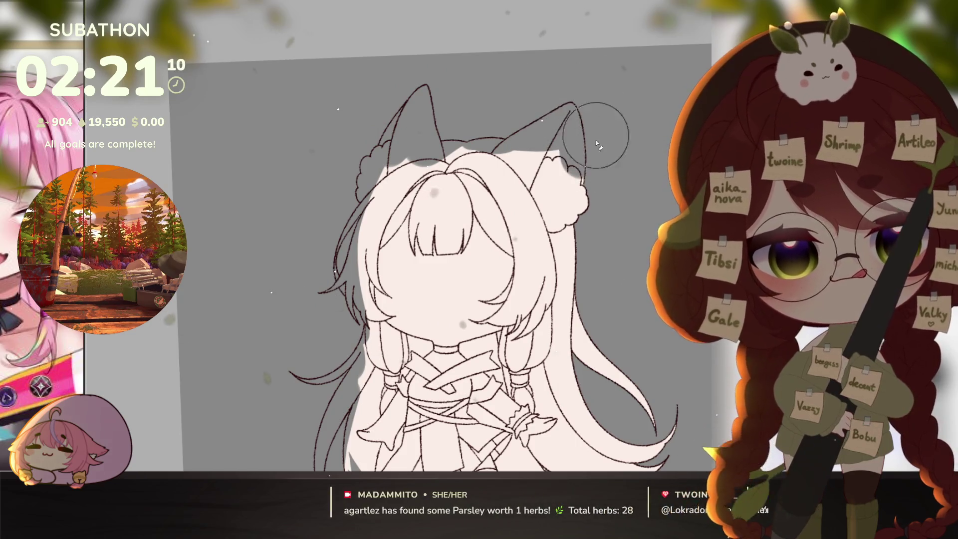
{"action": "scroll", "coordinate": [581, 259], "scroll_direction": "down", "scroll_amount": 5}
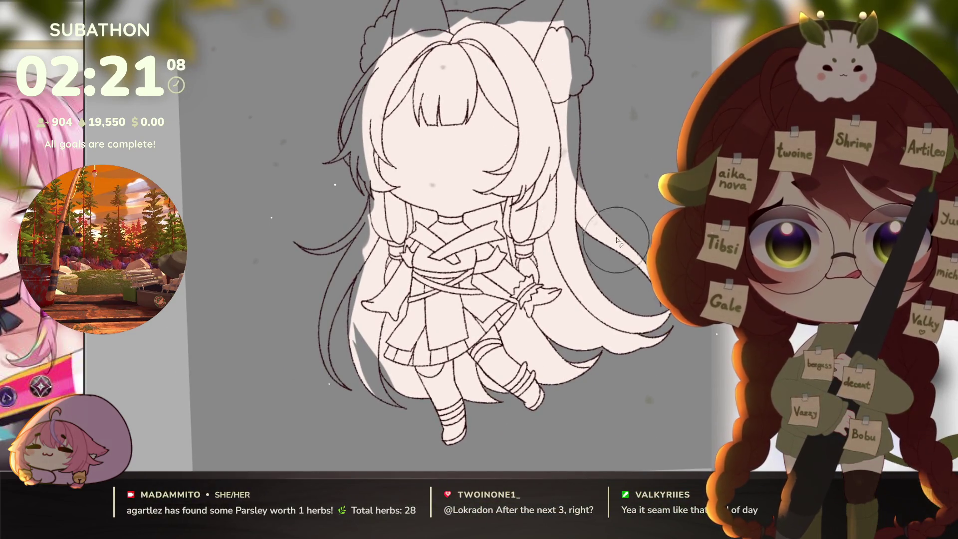
- Erase base fill spilling past the right hair outline, left foot and left hair edge
{"action": "mouse_move", "coordinate": [591, 142]}
{"action": "left_mouse_down"}
{"action": "mouse_move", "coordinate": [602, 203]}
{"action": "mouse_move", "coordinate": [627, 186]}
{"action": "mouse_move", "coordinate": [606, 209]}
{"action": "mouse_move", "coordinate": [647, 302]}
{"action": "mouse_move", "coordinate": [618, 369]}
{"action": "mouse_move", "coordinate": [544, 329]}
{"action": "mouse_move", "coordinate": [599, 399]}
{"action": "mouse_move", "coordinate": [507, 426]}
{"action": "left_mouse_up"}
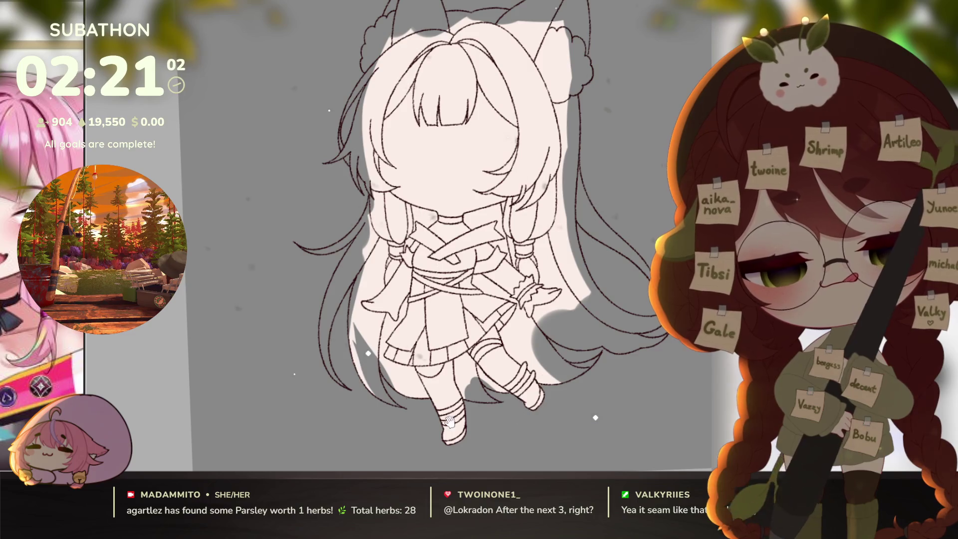
{"action": "left_click_drag", "start_coordinate": [400, 394], "coordinate": [425, 415]}
{"action": "left_click_drag", "start_coordinate": [352, 314], "coordinate": [352, 354]}
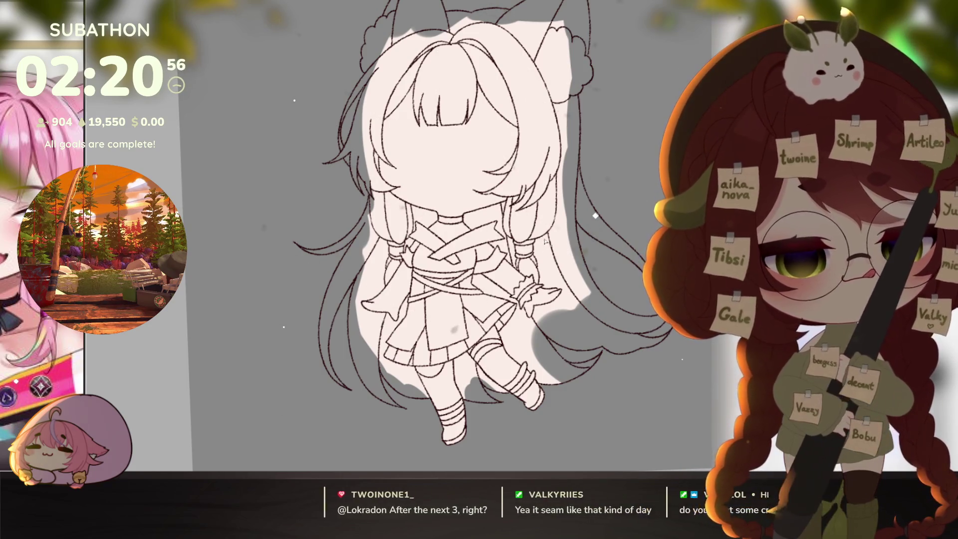
{"action": "left_click_drag", "start_coordinate": [546, 184], "coordinate": [514, 250]}
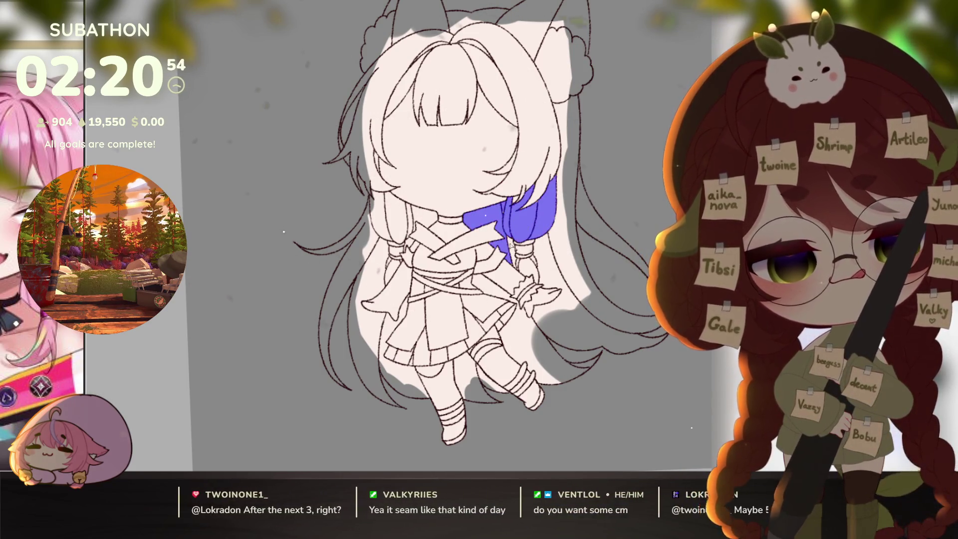
- Bucket-fill the long hair locks on both sides orange-red
{"action": "mouse_move", "coordinate": [540, 253]}
{"action": "left_mouse_down"}
{"action": "mouse_move", "coordinate": [644, 319]}
{"action": "mouse_move", "coordinate": [565, 330]}
{"action": "mouse_move", "coordinate": [501, 304]}
{"action": "mouse_move", "coordinate": [527, 387]}
{"action": "mouse_move", "coordinate": [475, 382]}
{"action": "left_mouse_up"}
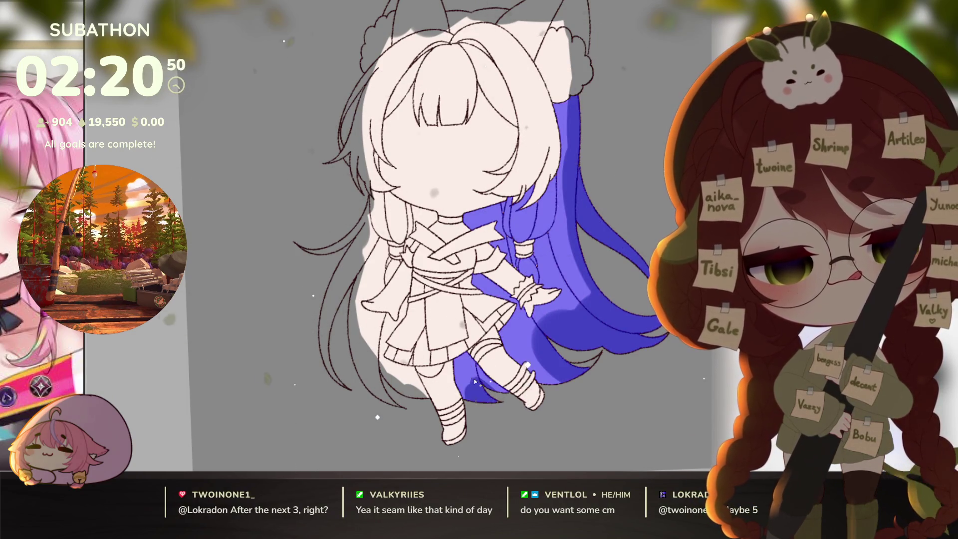
{"action": "left_click_drag", "start_coordinate": [407, 379], "coordinate": [393, 276]}
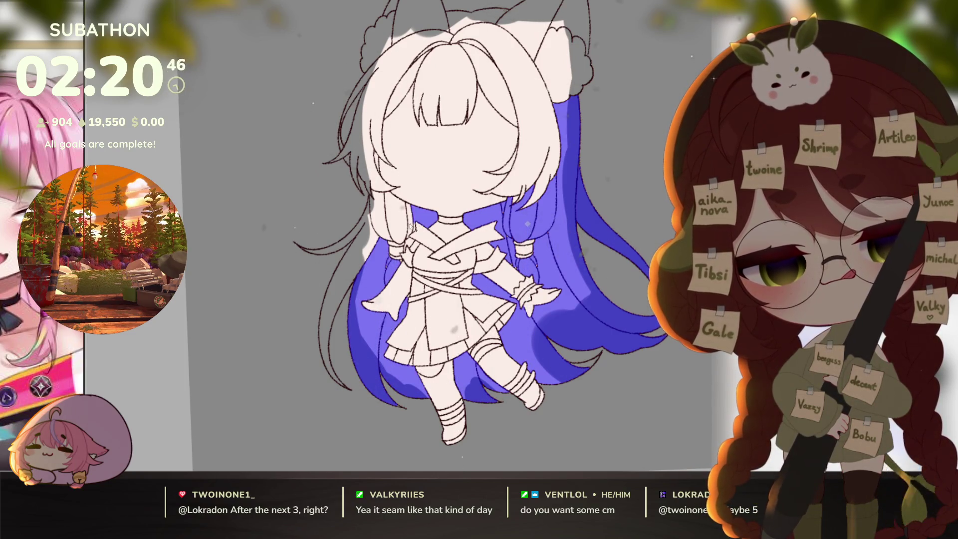
{"action": "mouse_move", "coordinate": [412, 233]}
{"action": "left_mouse_down"}
{"action": "mouse_move", "coordinate": [384, 197]}
{"action": "mouse_move", "coordinate": [363, 230]}
{"action": "mouse_move", "coordinate": [395, 278]}
{"action": "left_mouse_up"}
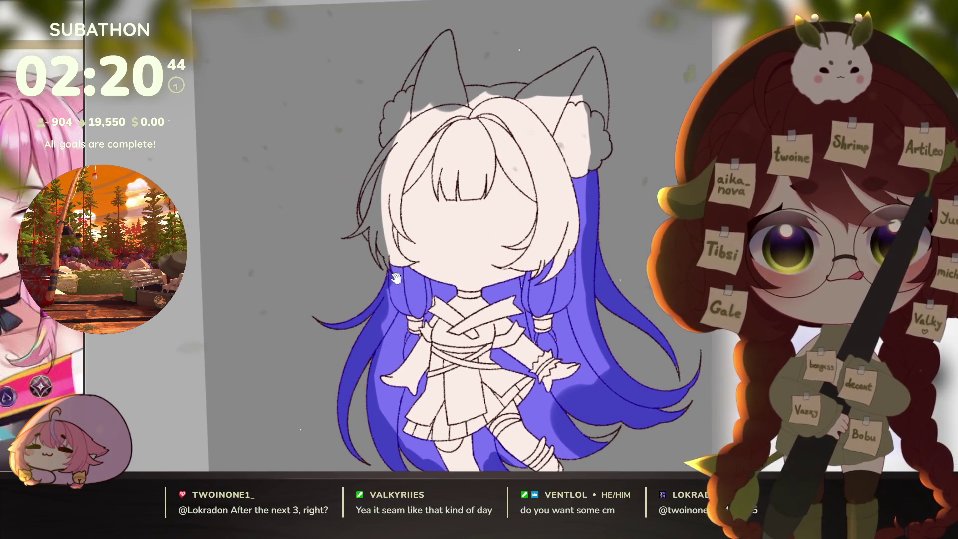
{"action": "left_click", "coordinate": [396, 229]}
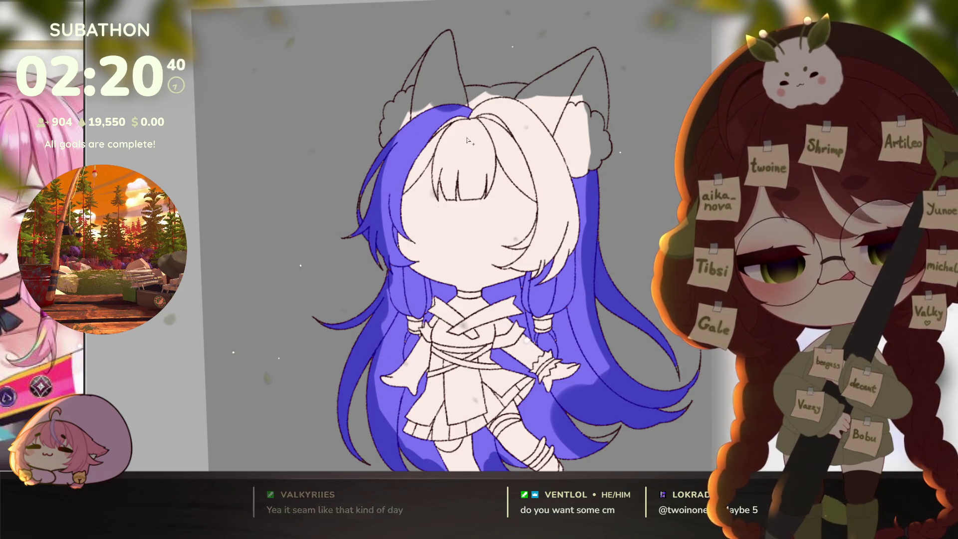
- Fill the bangs, top of head, right-side hair and both ears orange-red, undoing the stray bun fill
{"action": "mouse_move", "coordinate": [468, 141]}
{"action": "left_mouse_down"}
{"action": "mouse_move", "coordinate": [462, 122]}
{"action": "mouse_move", "coordinate": [474, 96]}
{"action": "left_mouse_up"}
{"action": "left_click", "coordinate": [519, 117]}
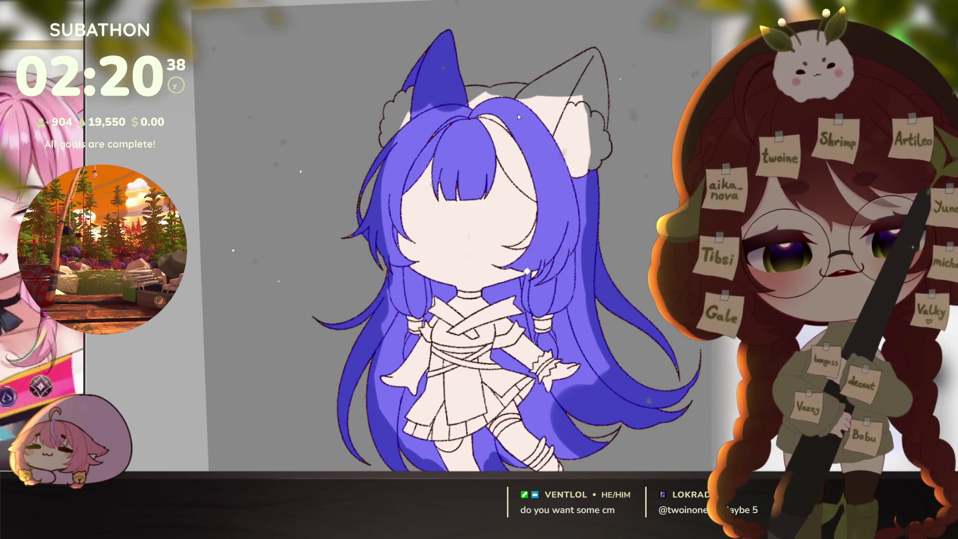
{"action": "left_click", "coordinate": [511, 106]}
{"action": "left_click", "coordinate": [518, 134]}
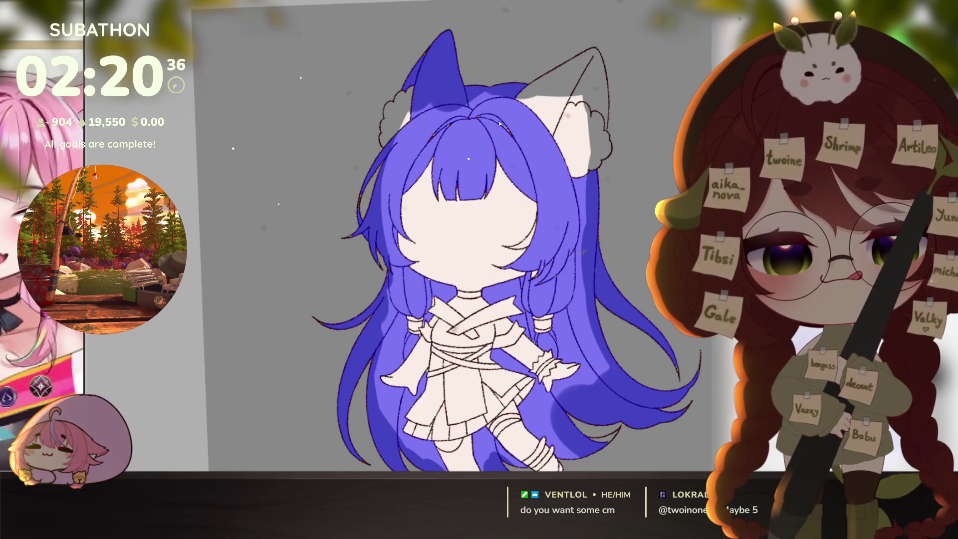
{"action": "left_click", "coordinate": [586, 130]}
{"action": "key", "text": "ctrl+z"}
{"action": "left_click", "coordinate": [594, 94]}
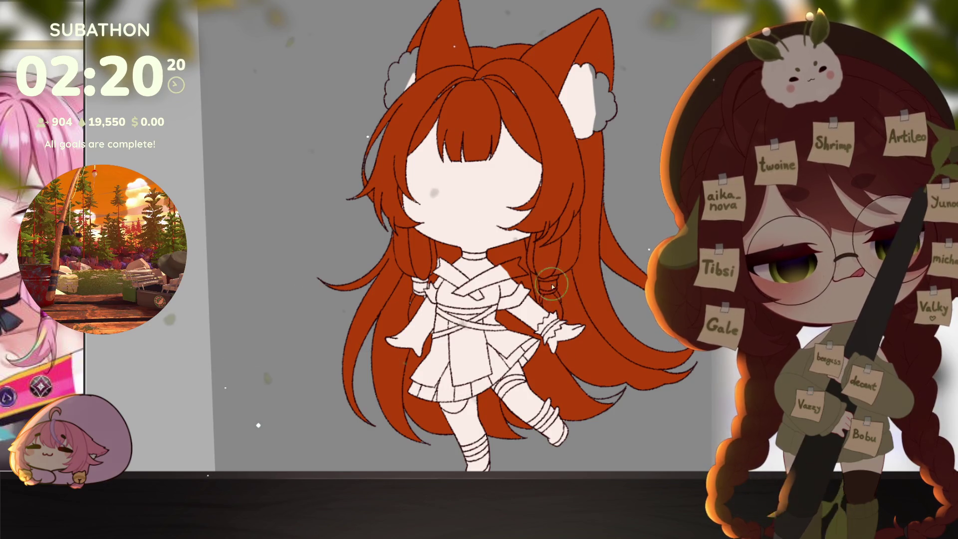
- Paint the inner right ear in the hair colour and check the ear and bang edges
{"action": "mouse_move", "coordinate": [579, 144]}
{"action": "left_mouse_down"}
{"action": "mouse_move", "coordinate": [573, 80]}
{"action": "mouse_move", "coordinate": [584, 165]}
{"action": "left_mouse_up"}
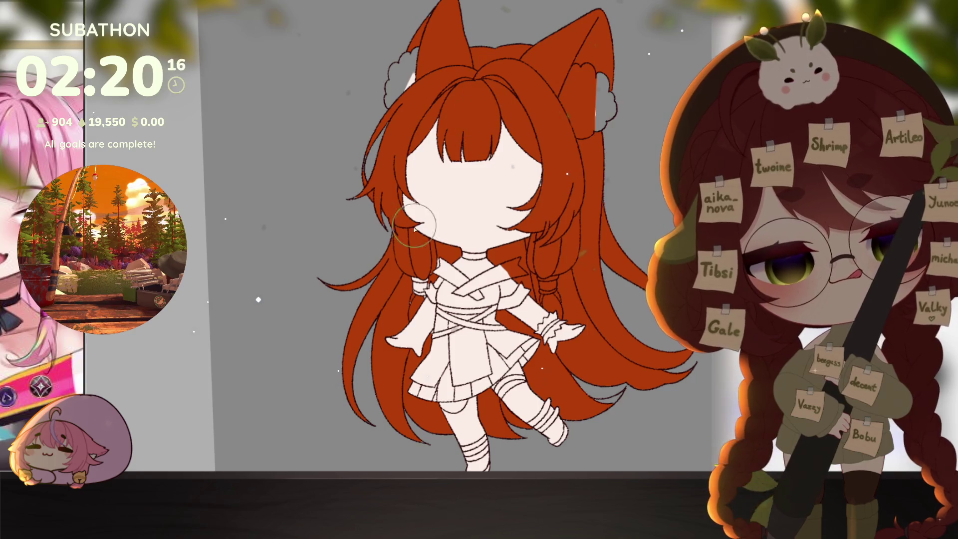
{"action": "scroll", "coordinate": [425, 256], "scroll_direction": "up", "scroll_amount": 3}
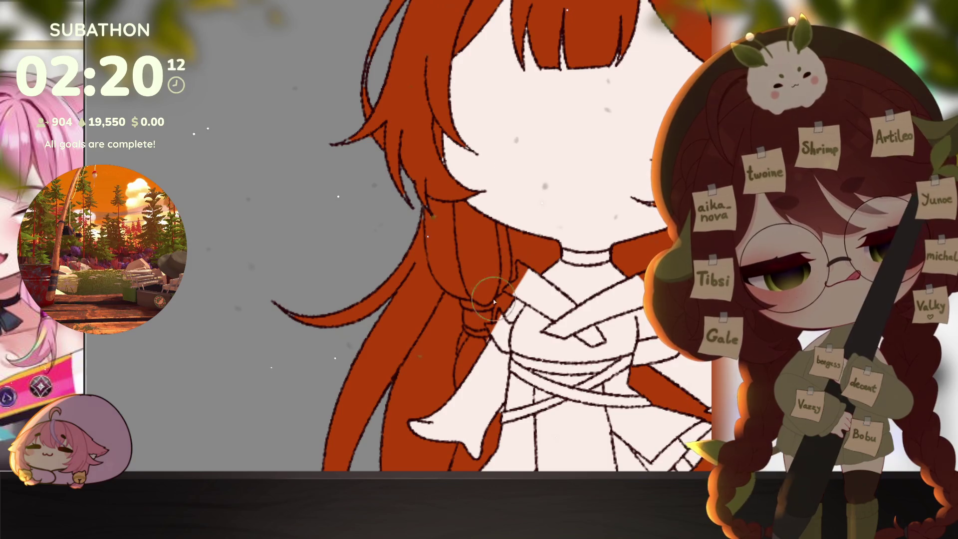
{"action": "left_click_drag", "start_coordinate": [440, 169], "coordinate": [436, 216]}
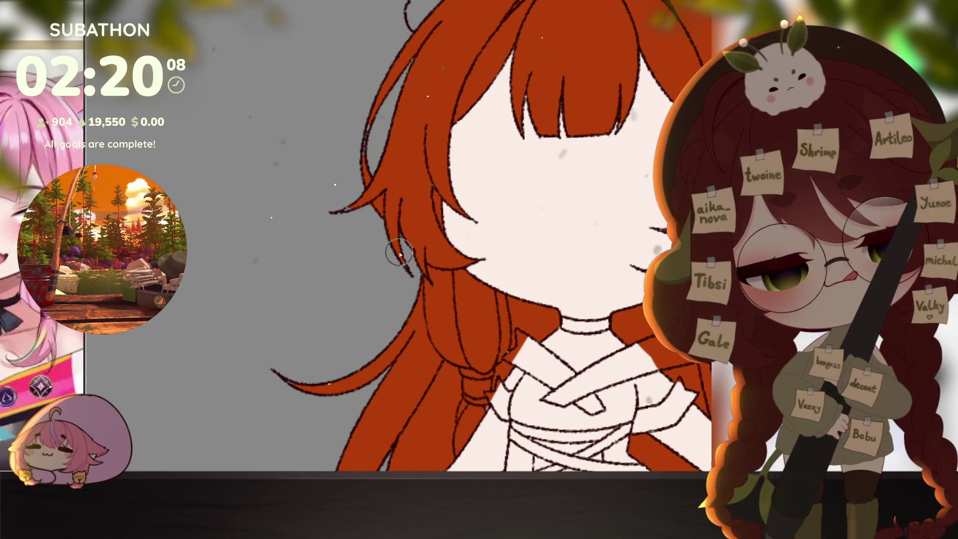
{"action": "left_click_drag", "start_coordinate": [549, 175], "coordinate": [509, 314]}
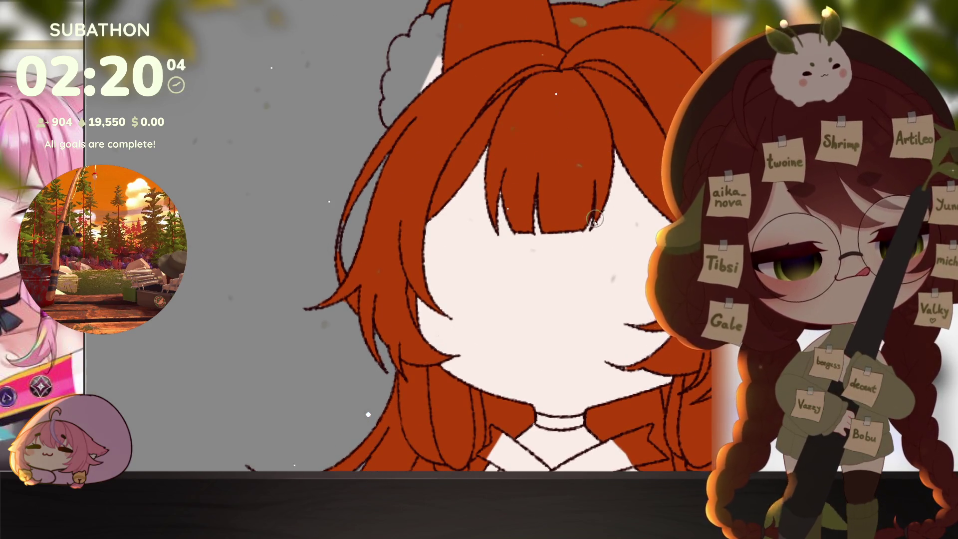
{"action": "mouse_move", "coordinate": [686, 348]}
{"action": "left_mouse_down"}
{"action": "mouse_move", "coordinate": [612, 348]}
{"action": "mouse_move", "coordinate": [630, 278]}
{"action": "left_mouse_up"}
{"action": "left_click_drag", "start_coordinate": [586, 218], "coordinate": [586, 337]}
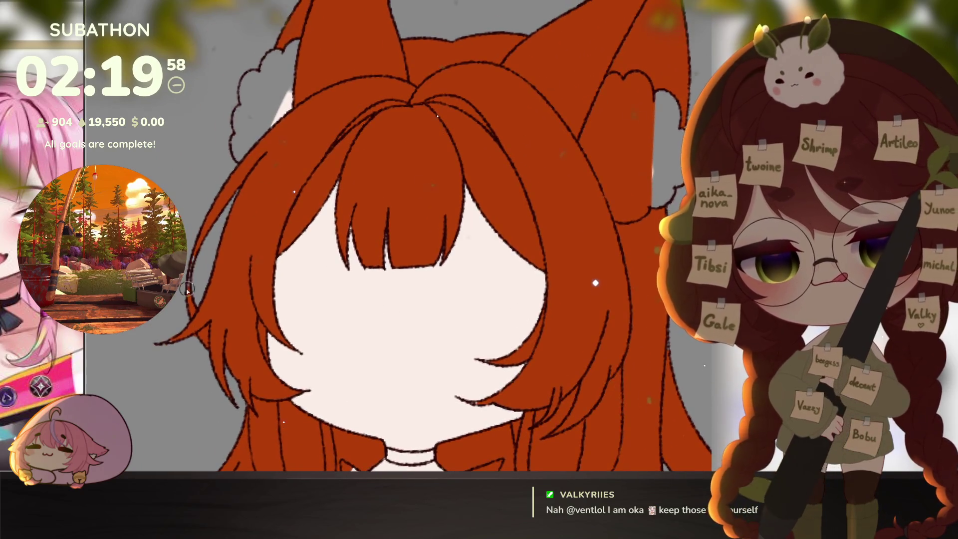
{"action": "left_click_drag", "start_coordinate": [586, 337], "coordinate": [587, 213]}
{"action": "scroll", "coordinate": [587, 213], "scroll_direction": "down", "scroll_amount": 3}
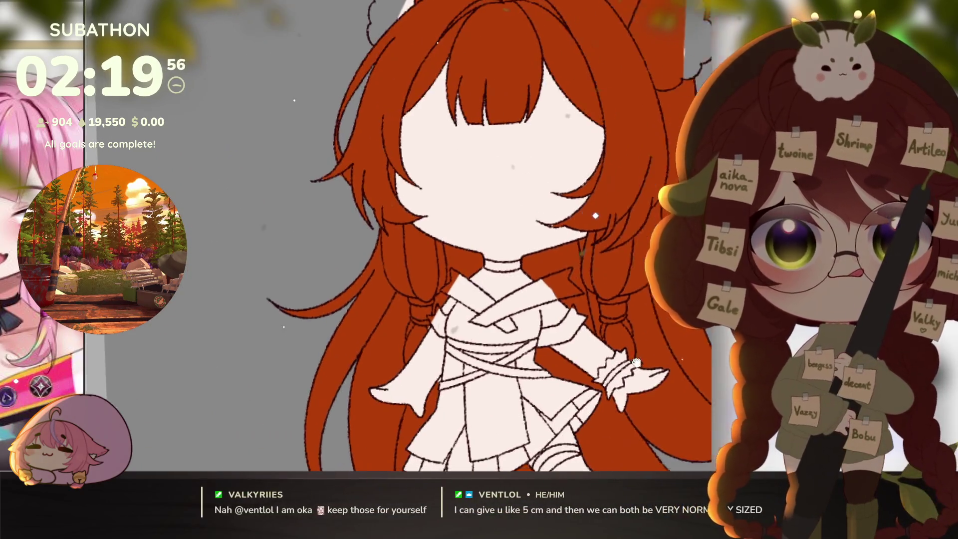
{"action": "scroll", "coordinate": [618, 365], "scroll_direction": "up", "scroll_amount": 2}
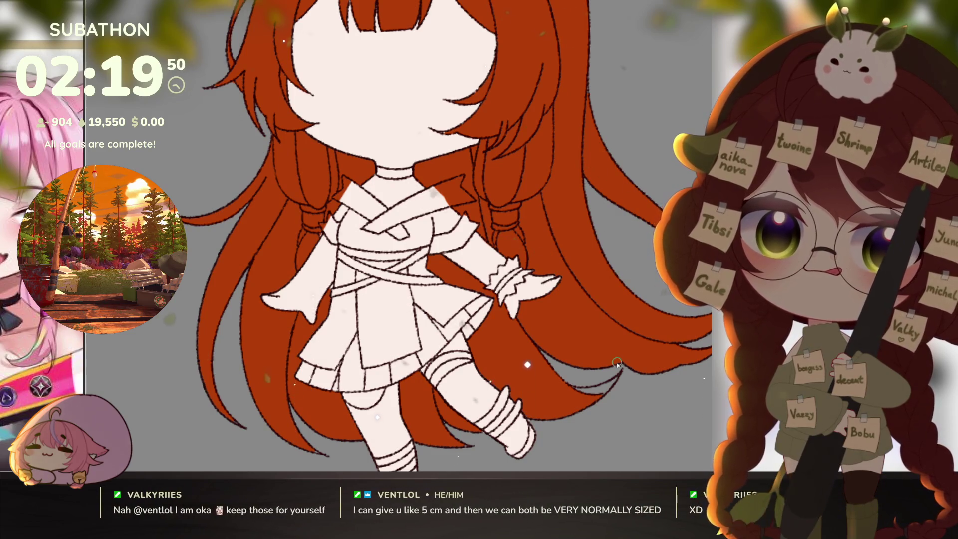
- Shift the hair base colour from orange-red to soft pink
{"action": "left_click", "coordinate": [588, 406]}
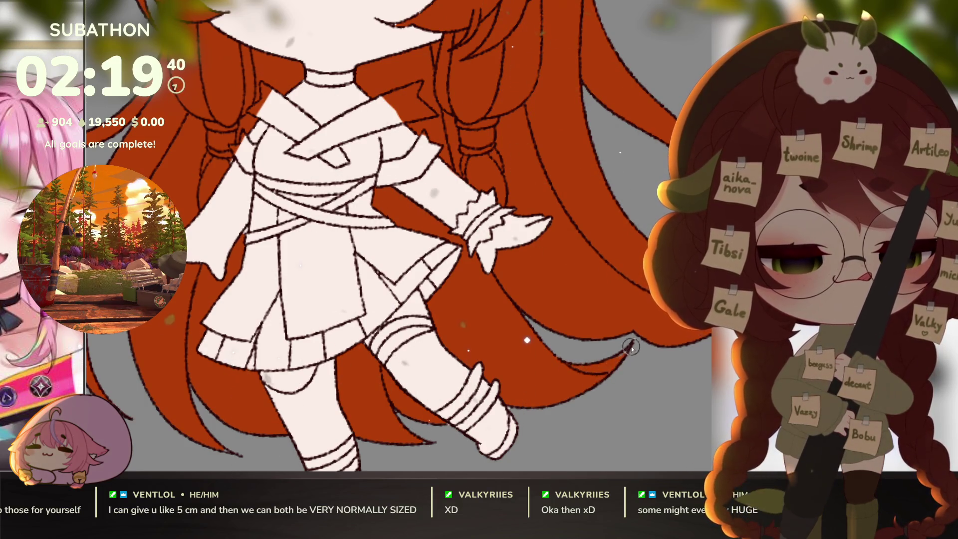
{"action": "left_click_drag", "start_coordinate": [637, 384], "coordinate": [645, 366]}
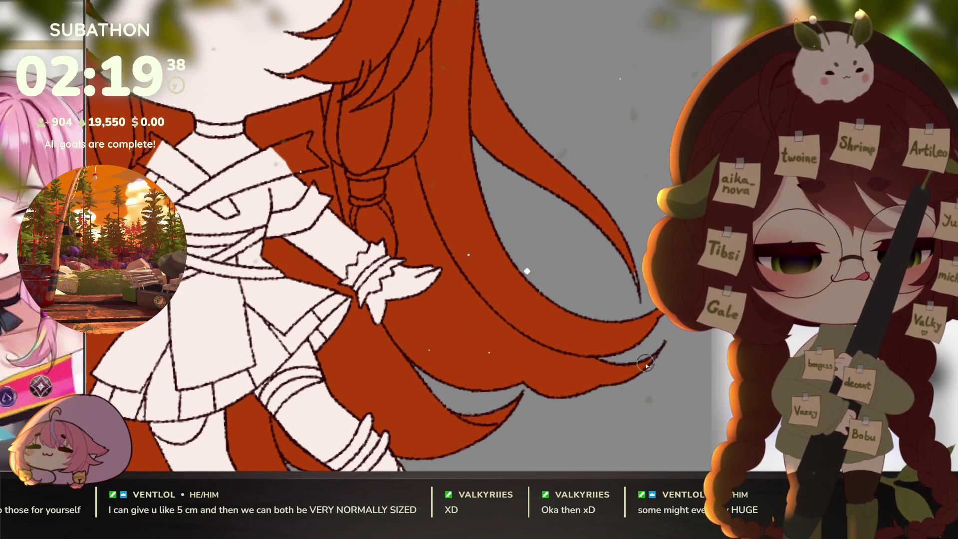
{"action": "scroll", "coordinate": [634, 388], "scroll_direction": "down", "scroll_amount": 3}
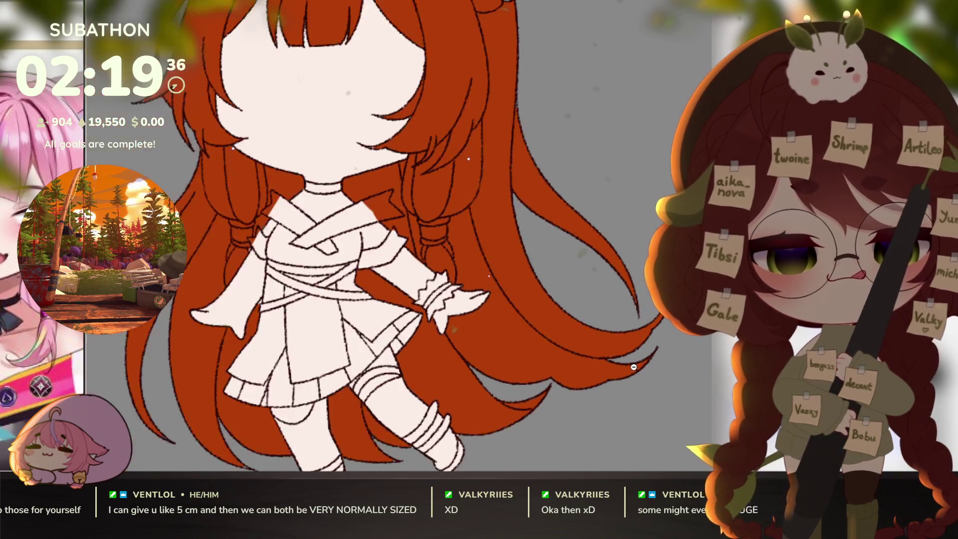
{"action": "left_click_drag", "start_coordinate": [628, 404], "coordinate": [634, 388]}
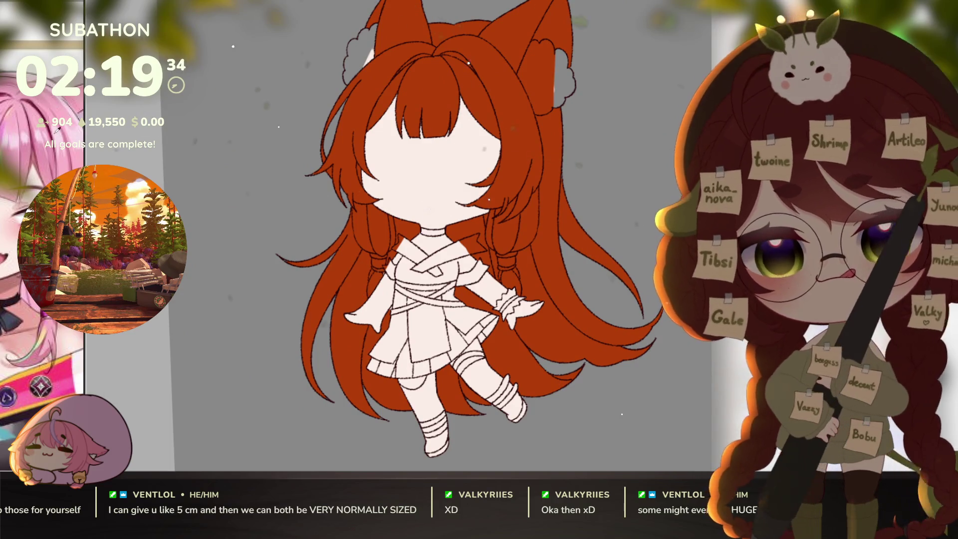
{"action": "key", "text": "ctrl+z"}
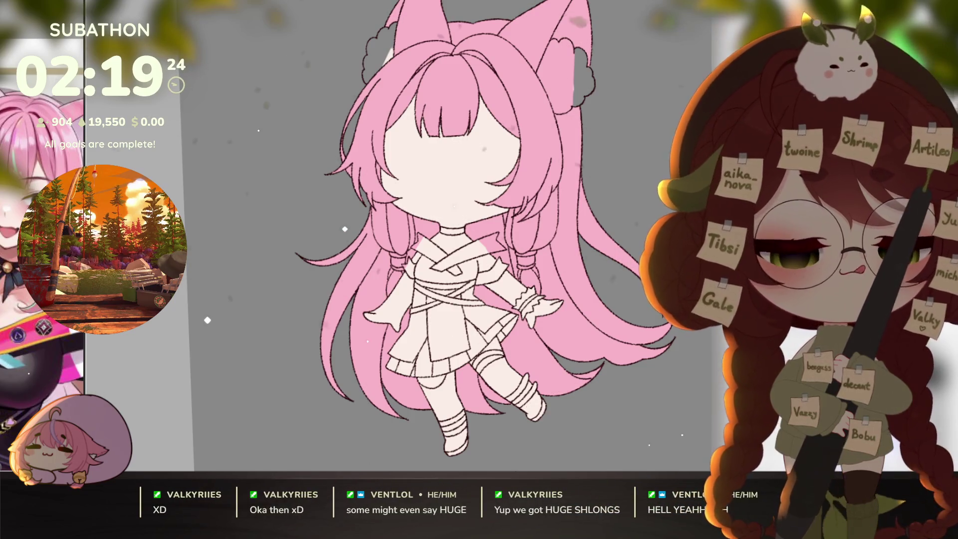
- Flat-fill the chest, skirt panels, waist belt, collar and bodice areas
{"action": "scroll", "coordinate": [395, 245], "scroll_direction": "up", "scroll_amount": 3}
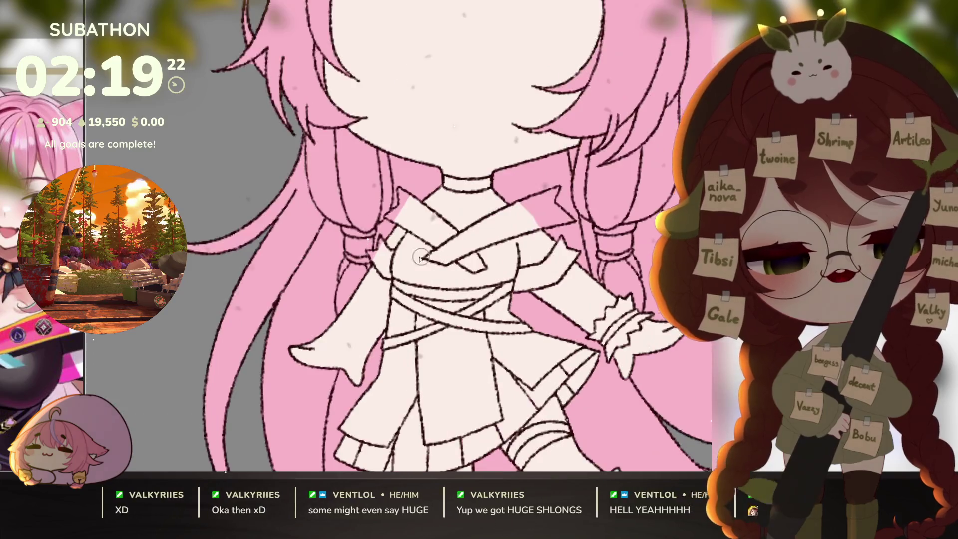
{"action": "mouse_move", "coordinate": [395, 244]}
{"action": "left_mouse_down"}
{"action": "mouse_move", "coordinate": [409, 234]}
{"action": "mouse_move", "coordinate": [395, 264]}
{"action": "mouse_move", "coordinate": [403, 281]}
{"action": "mouse_move", "coordinate": [409, 249]}
{"action": "mouse_move", "coordinate": [437, 210]}
{"action": "mouse_move", "coordinate": [449, 279]}
{"action": "mouse_move", "coordinate": [469, 319]}
{"action": "mouse_move", "coordinate": [429, 279]}
{"action": "mouse_move", "coordinate": [511, 249]}
{"action": "left_mouse_up"}
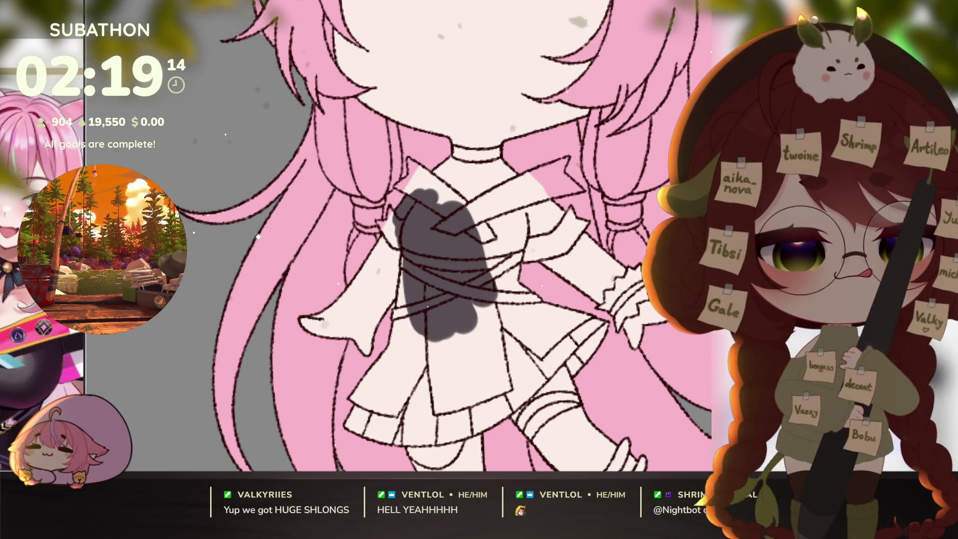
{"action": "left_click", "coordinate": [475, 356]}
{"action": "left_click", "coordinate": [522, 303]}
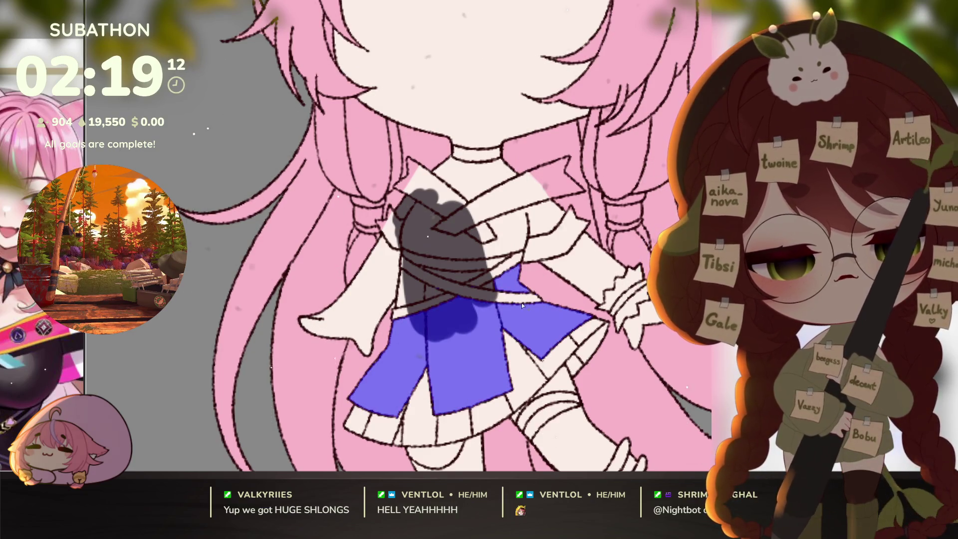
{"action": "left_click", "coordinate": [482, 280]}
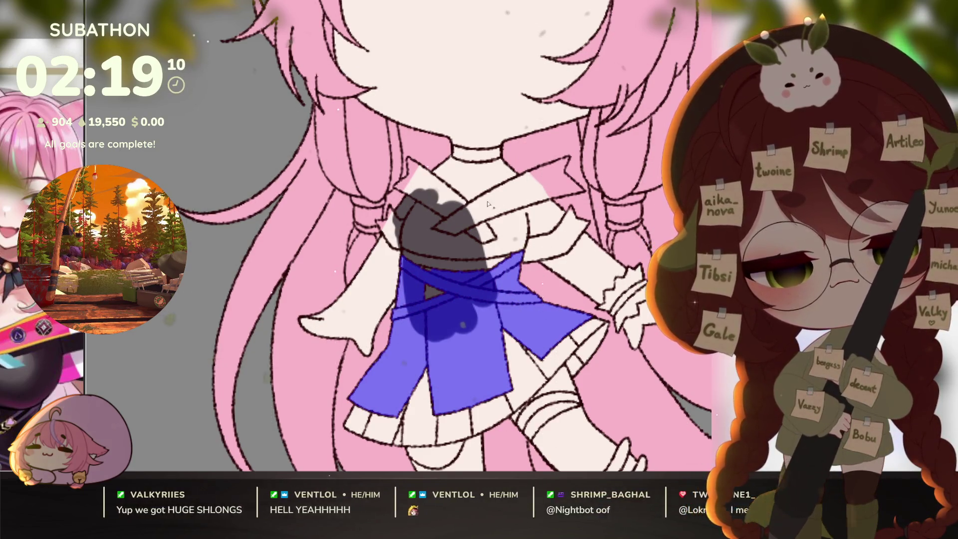
{"action": "left_click", "coordinate": [477, 153]}
{"action": "left_click", "coordinate": [541, 214]}
{"action": "left_click", "coordinate": [501, 240]}
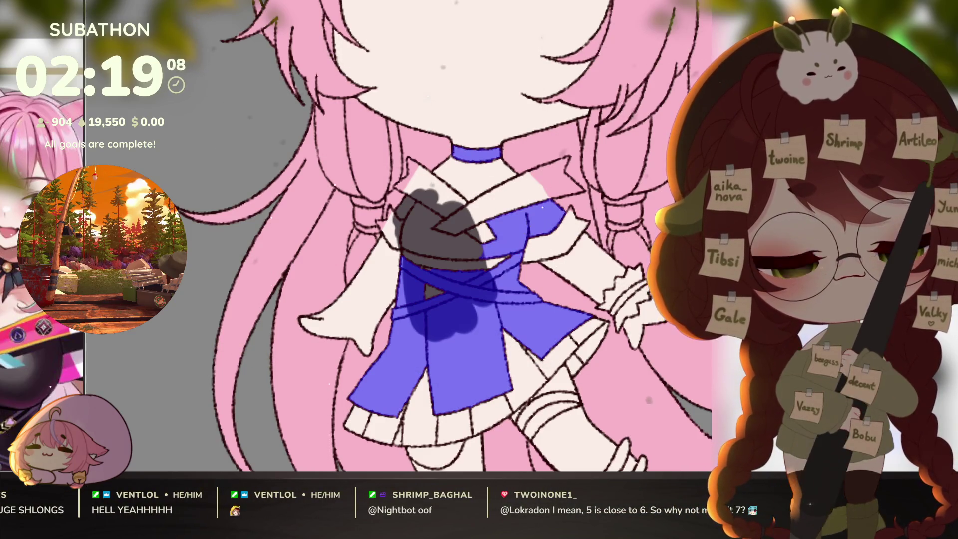
- Recolour the outfit fills dark grey, fill the strap gaps, and shade chest and right sleeve
{"action": "key", "text": "alt+BackSpace"}
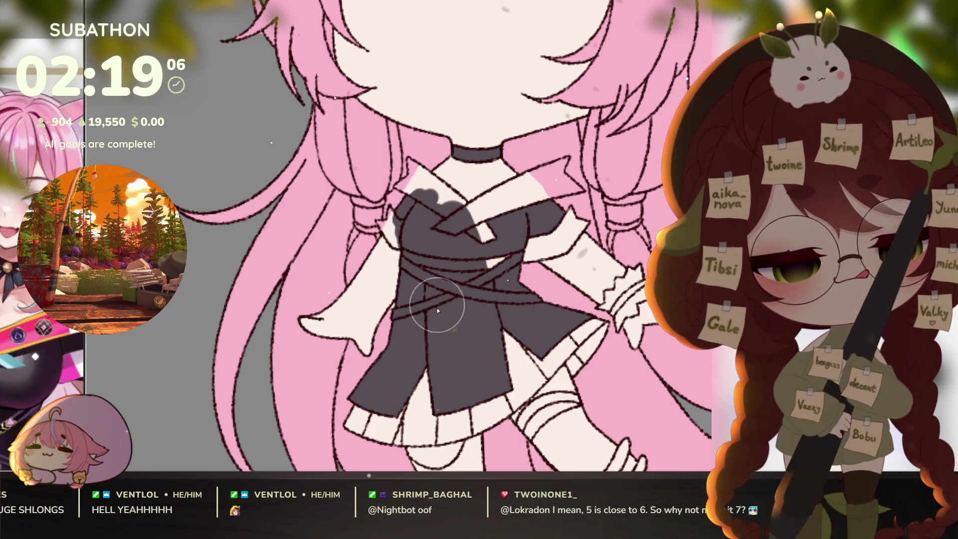
{"action": "left_click", "coordinate": [481, 253]}
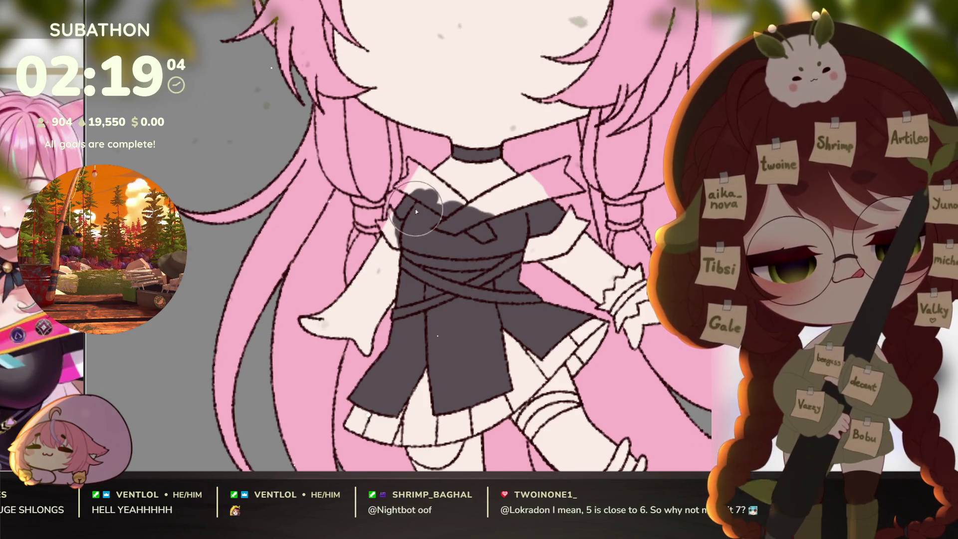
{"action": "mouse_move", "coordinate": [559, 200]}
{"action": "left_mouse_down"}
{"action": "mouse_move", "coordinate": [574, 240]}
{"action": "mouse_move", "coordinate": [523, 209]}
{"action": "mouse_move", "coordinate": [556, 230]}
{"action": "mouse_move", "coordinate": [570, 283]}
{"action": "left_mouse_up"}
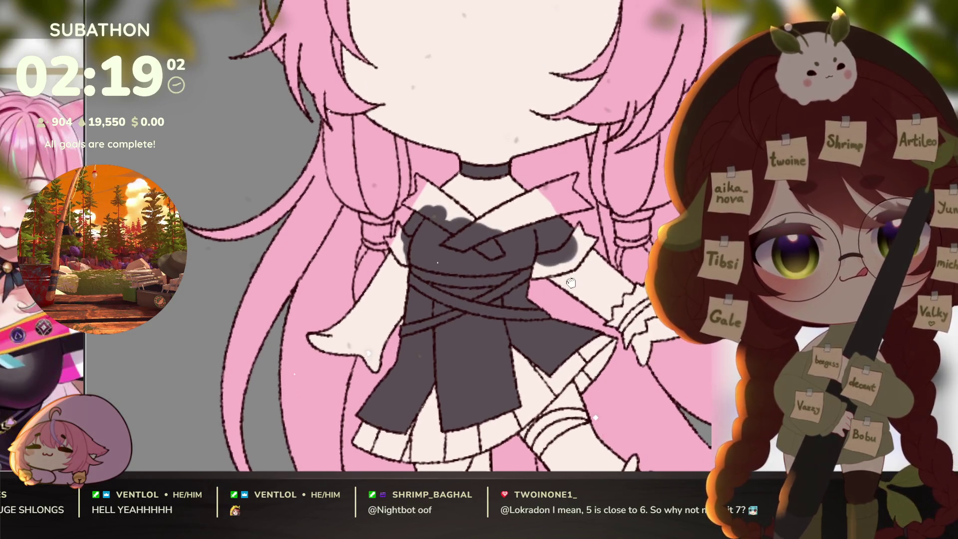
{"action": "scroll", "coordinate": [588, 319], "scroll_direction": "down", "scroll_amount": 3}
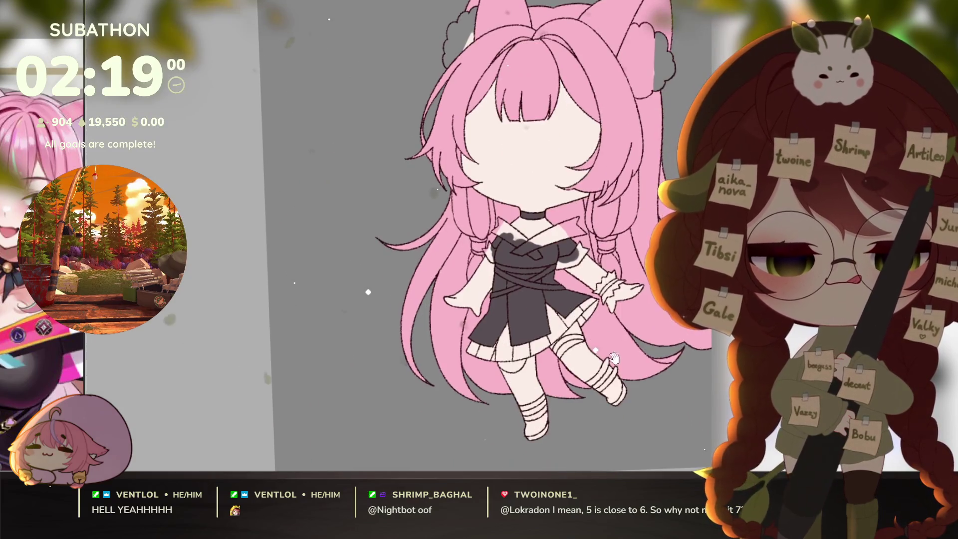
{"action": "scroll", "coordinate": [613, 357], "scroll_direction": "up", "scroll_amount": 2}
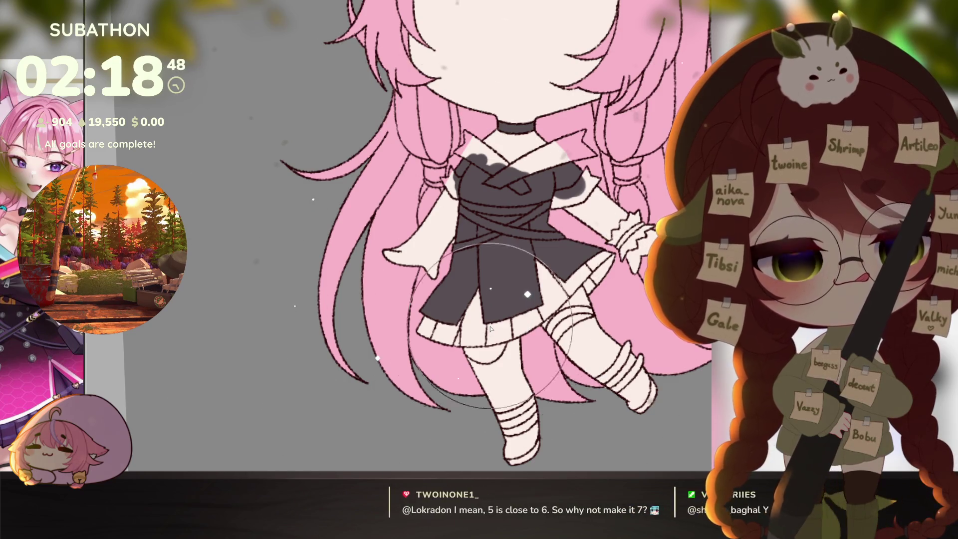
- Airbrush a crimson-to-magenta gradient over the skirt on a clipped layer
{"action": "mouse_move", "coordinate": [491, 329]}
{"action": "left_mouse_down"}
{"action": "mouse_move", "coordinate": [498, 299]}
{"action": "mouse_move", "coordinate": [474, 309]}
{"action": "mouse_move", "coordinate": [440, 368]}
{"action": "mouse_move", "coordinate": [489, 365]}
{"action": "left_mouse_up"}
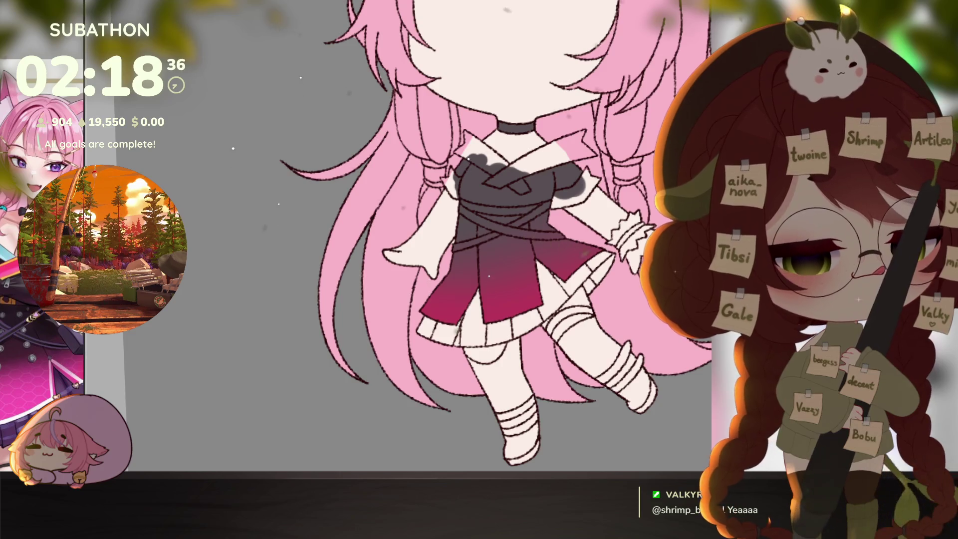
{"action": "mouse_move", "coordinate": [524, 429]}
{"action": "left_mouse_down"}
{"action": "mouse_move", "coordinate": [504, 320]}
{"action": "mouse_move", "coordinate": [531, 404]}
{"action": "mouse_move", "coordinate": [537, 347]}
{"action": "left_mouse_up"}
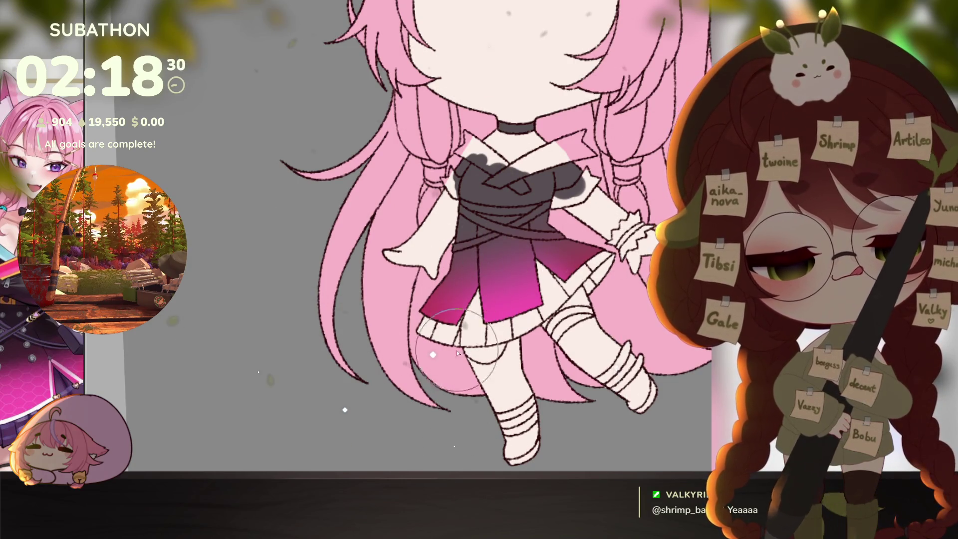
{"action": "scroll", "coordinate": [597, 330], "scroll_direction": "down", "scroll_amount": 3}
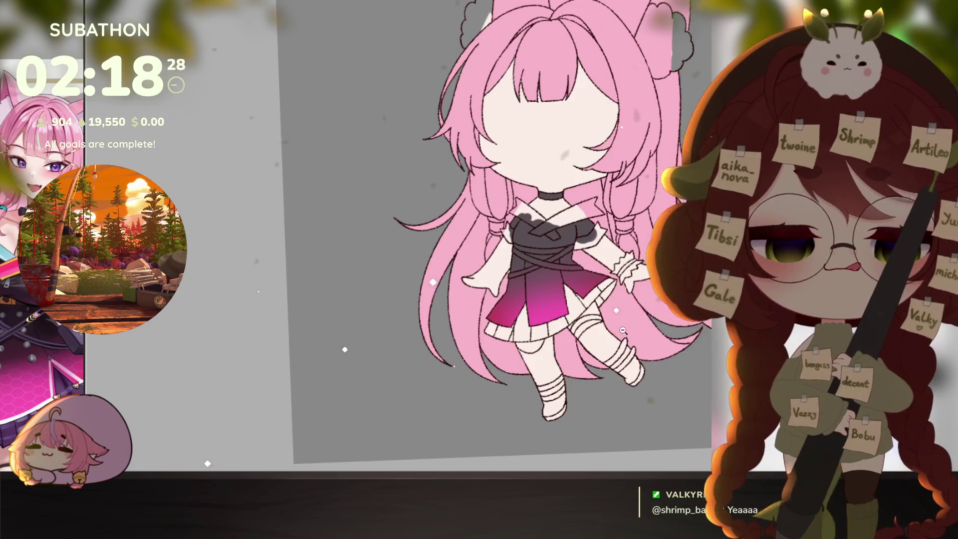
{"action": "scroll", "coordinate": [597, 330], "scroll_direction": "up", "scroll_amount": 4}
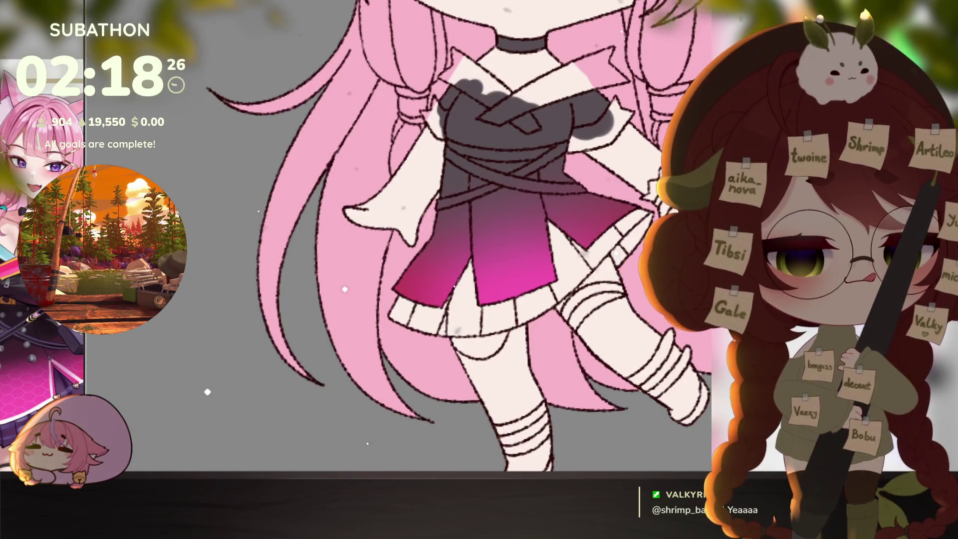
{"action": "scroll", "coordinate": [549, 364], "scroll_direction": "up", "scroll_amount": 2}
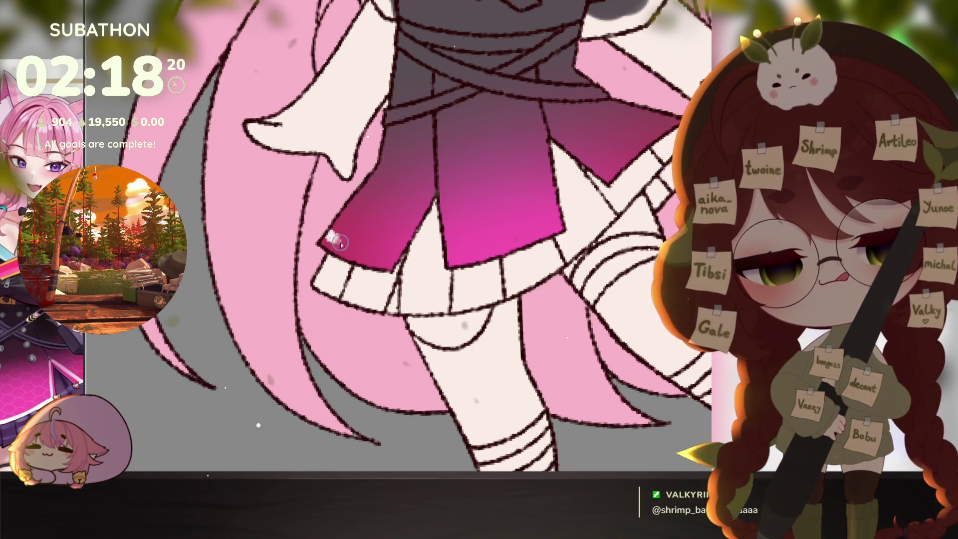
- Paint pale highlight trim along the hem and side edges of each skirt flap
{"action": "mouse_move", "coordinate": [341, 243]}
{"action": "left_mouse_down"}
{"action": "mouse_move", "coordinate": [394, 256]}
{"action": "mouse_move", "coordinate": [329, 239]}
{"action": "mouse_move", "coordinate": [399, 261]}
{"action": "left_mouse_up"}
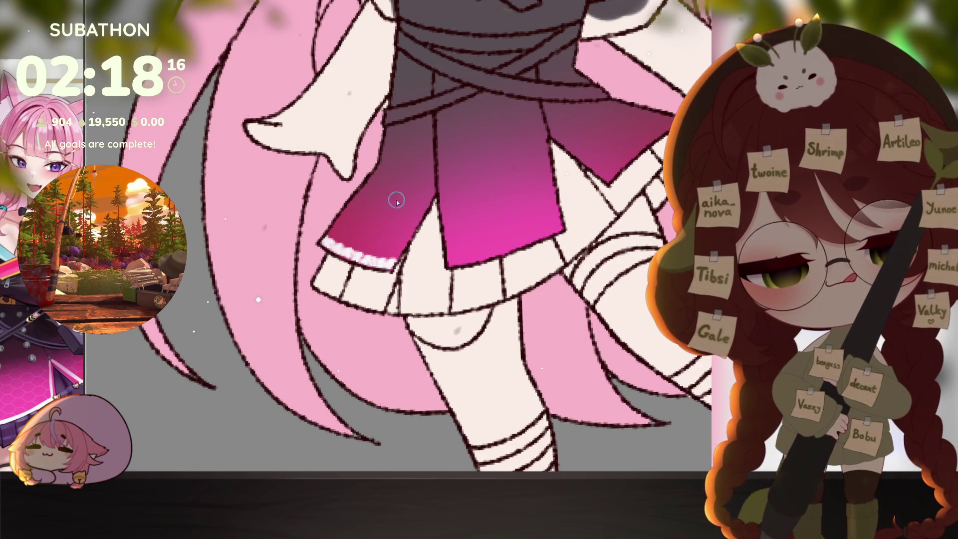
{"action": "left_click_drag", "start_coordinate": [430, 182], "coordinate": [394, 258]}
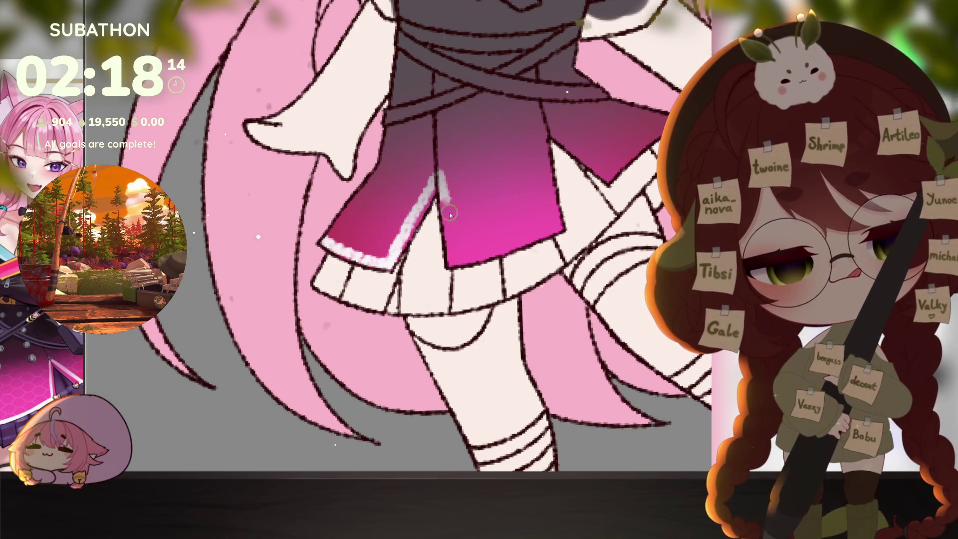
{"action": "left_click_drag", "start_coordinate": [450, 214], "coordinate": [467, 262]}
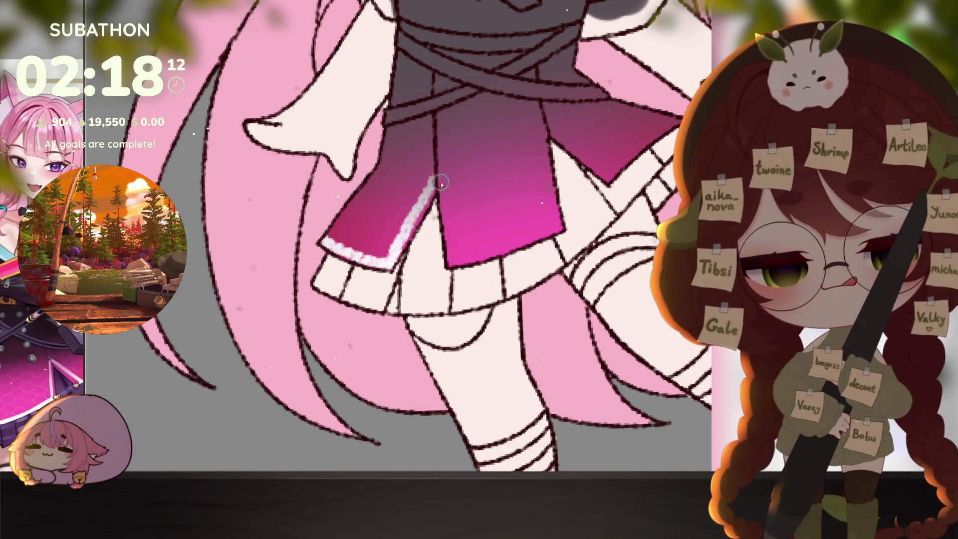
{"action": "left_click_drag", "start_coordinate": [441, 184], "coordinate": [464, 263]}
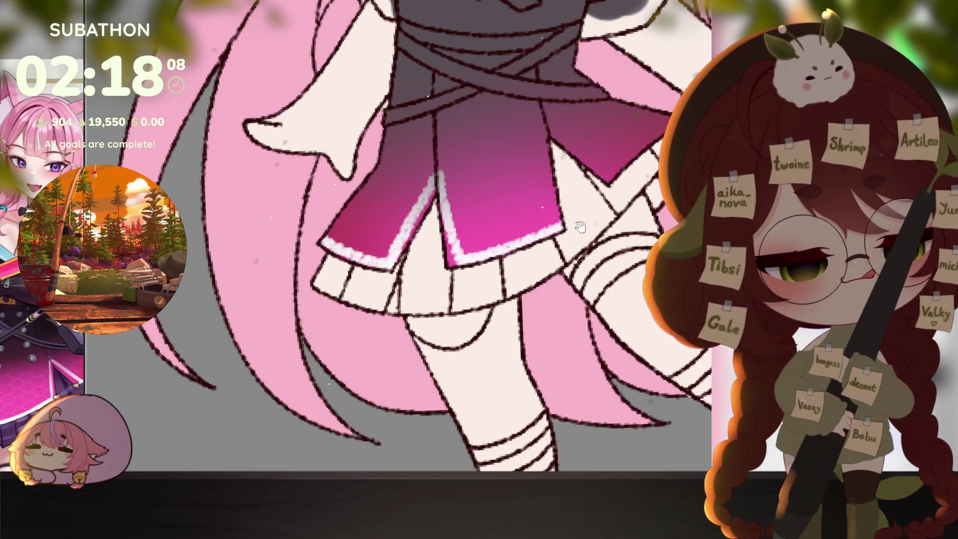
{"action": "scroll", "coordinate": [548, 249], "scroll_direction": "up", "scroll_amount": 3}
{"action": "left_click_drag", "start_coordinate": [512, 214], "coordinate": [524, 301]}
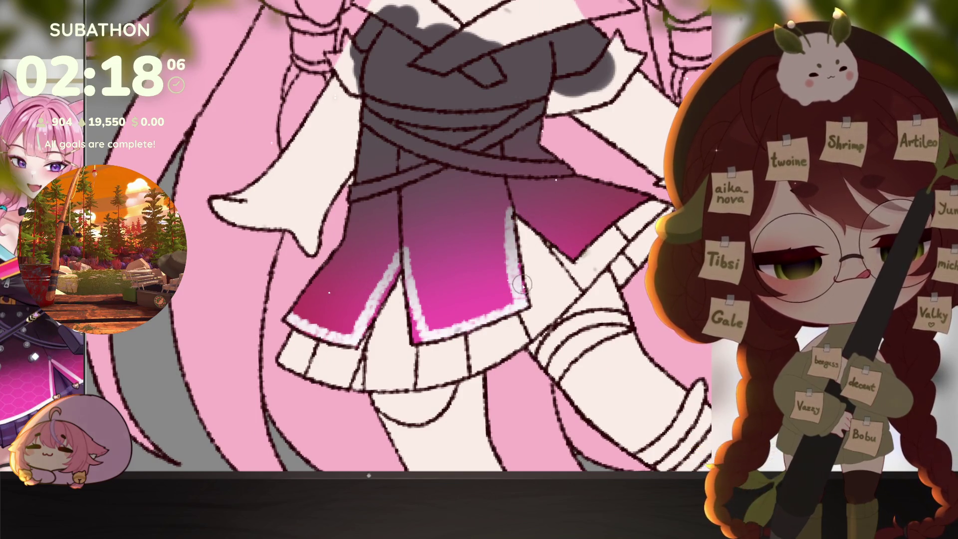
{"action": "left_click_drag", "start_coordinate": [513, 209], "coordinate": [581, 266]}
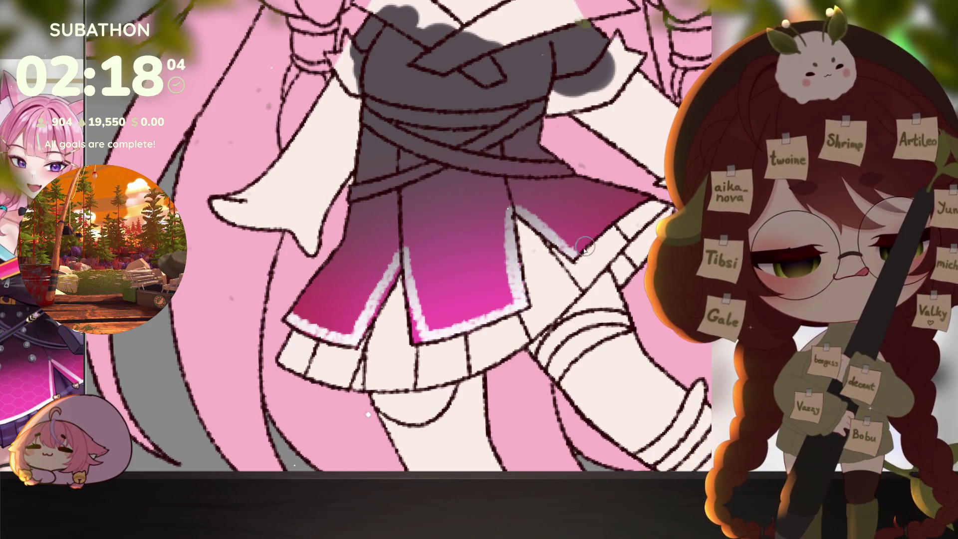
{"action": "left_click_drag", "start_coordinate": [572, 261], "coordinate": [659, 188]}
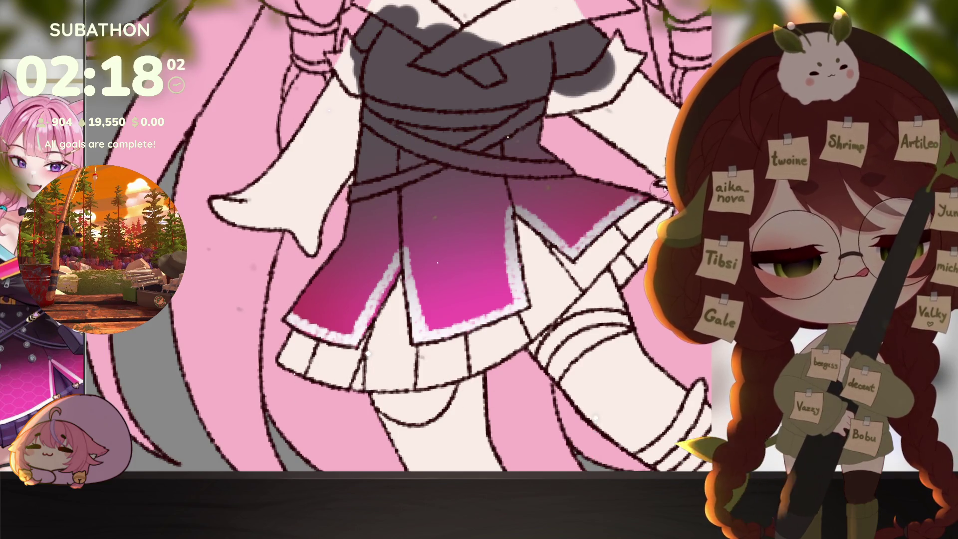
{"action": "scroll", "coordinate": [615, 305], "scroll_direction": "down", "scroll_amount": 5}
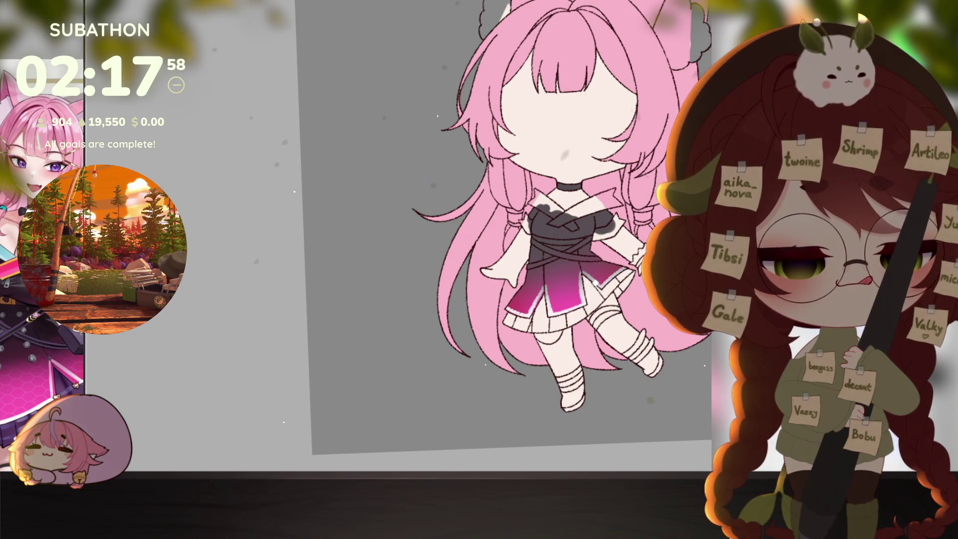
{"action": "left_click_drag", "start_coordinate": [590, 379], "coordinate": [539, 375]}
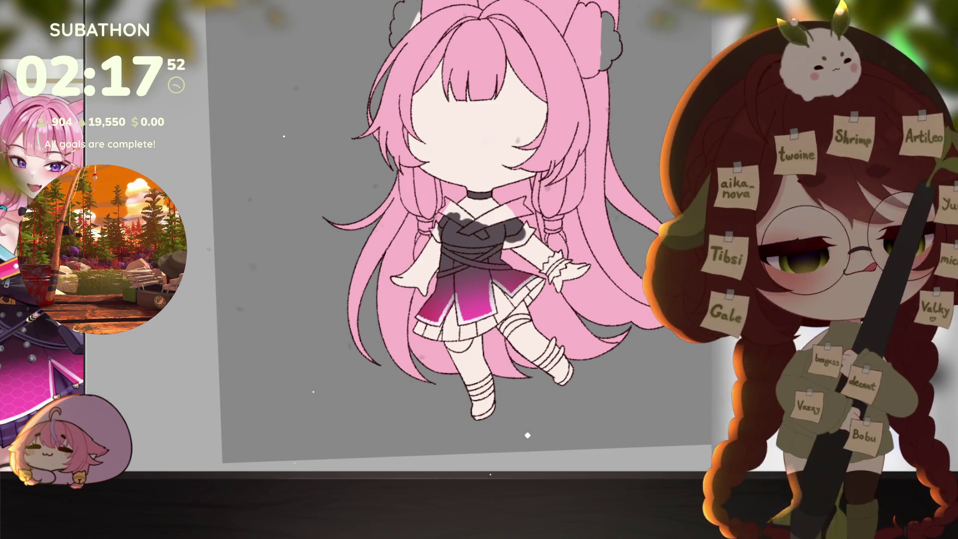
{"action": "scroll", "coordinate": [539, 279], "scroll_direction": "up", "scroll_amount": 3}
{"action": "left_click", "coordinate": [459, 237]}
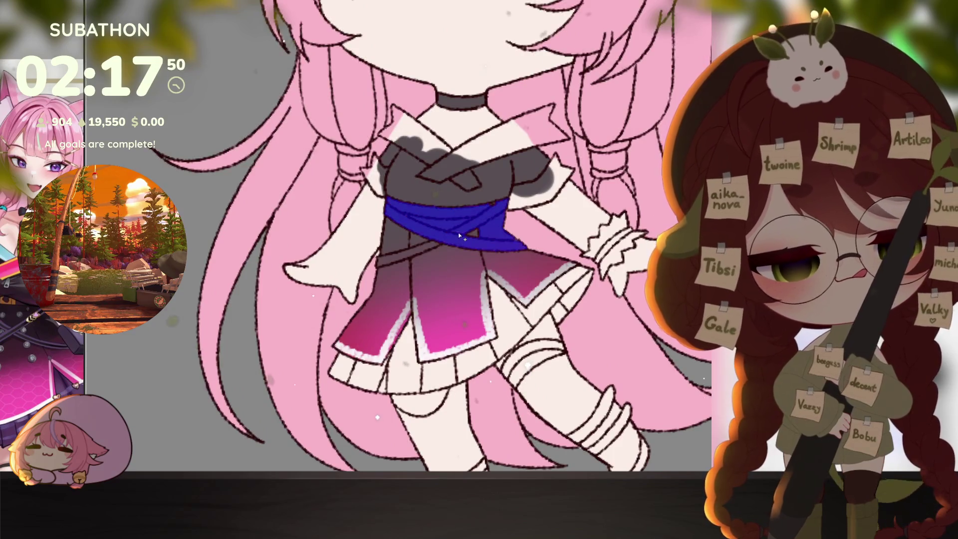
{"action": "key", "text": "ctrl+z"}
{"action": "left_click", "coordinate": [480, 213]}
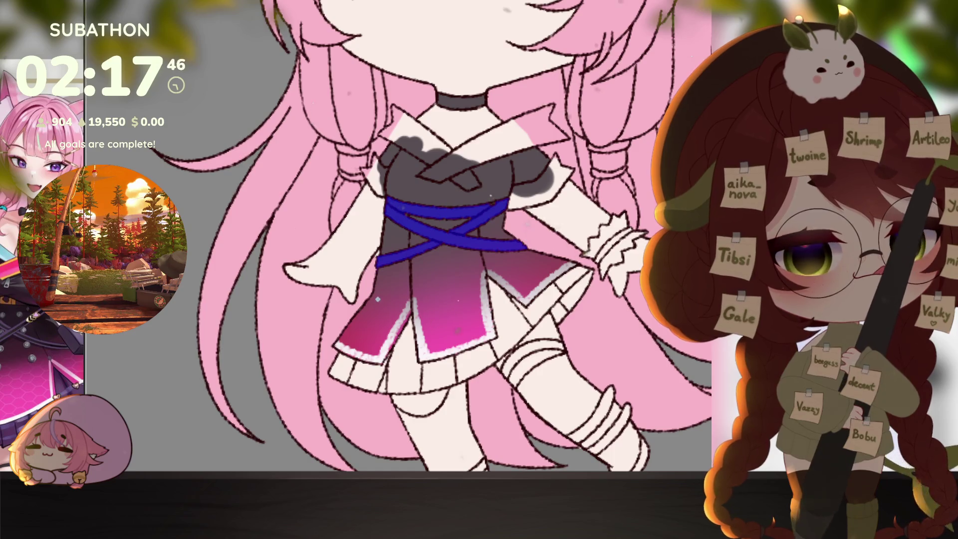
{"action": "key", "text": "ctrl+z"}
{"action": "key", "text": "ctrl+z"}
{"action": "scroll", "coordinate": [609, 332], "scroll_direction": "down", "scroll_amount": 5}
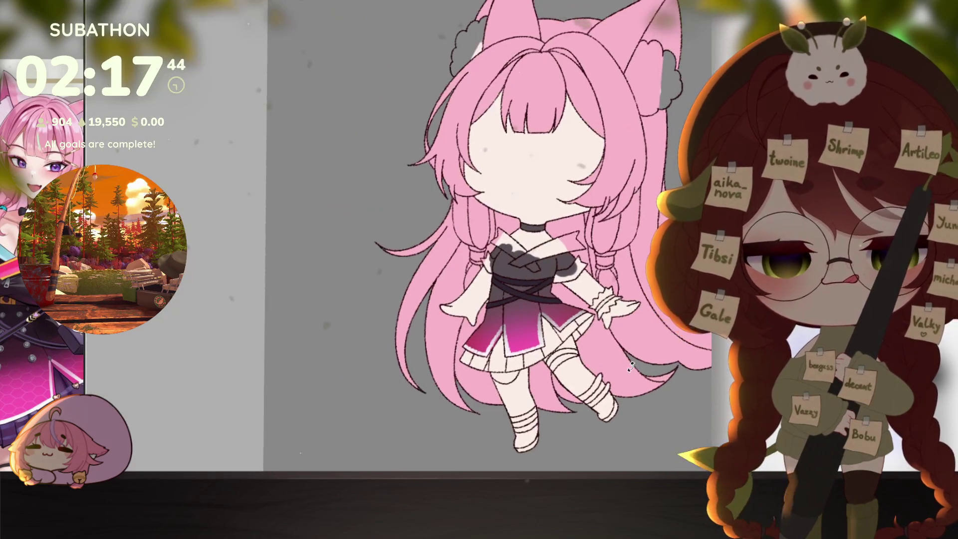
{"action": "scroll", "coordinate": [611, 370], "scroll_direction": "up", "scroll_amount": 3}
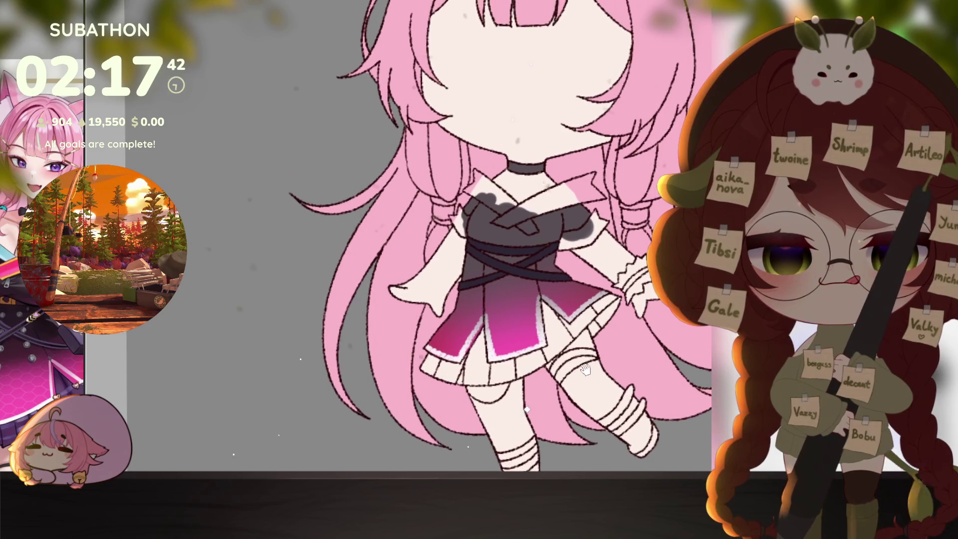
{"action": "scroll", "coordinate": [600, 365], "scroll_direction": "down", "scroll_amount": 3}
{"action": "scroll", "coordinate": [655, 366], "scroll_direction": "up", "scroll_amount": 2}
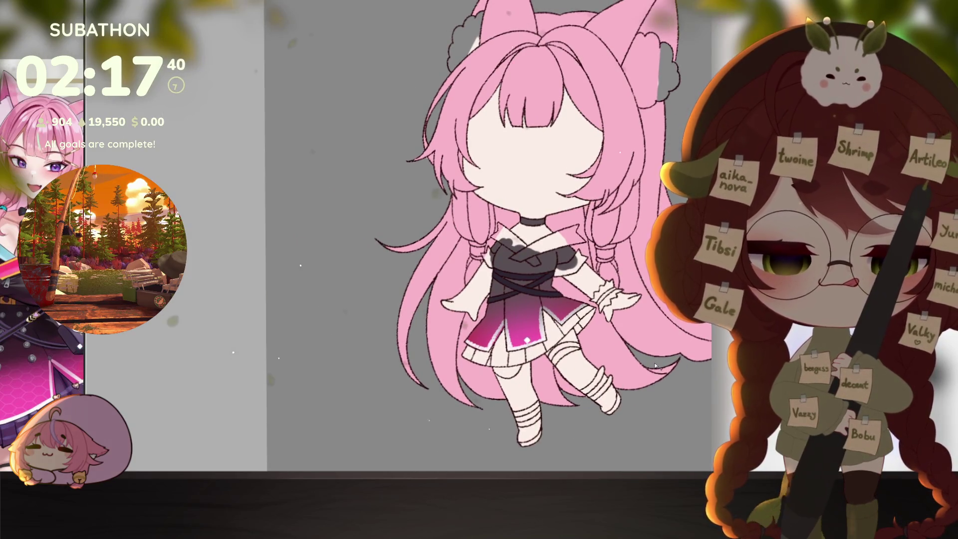
{"action": "left_click", "coordinate": [526, 288]}
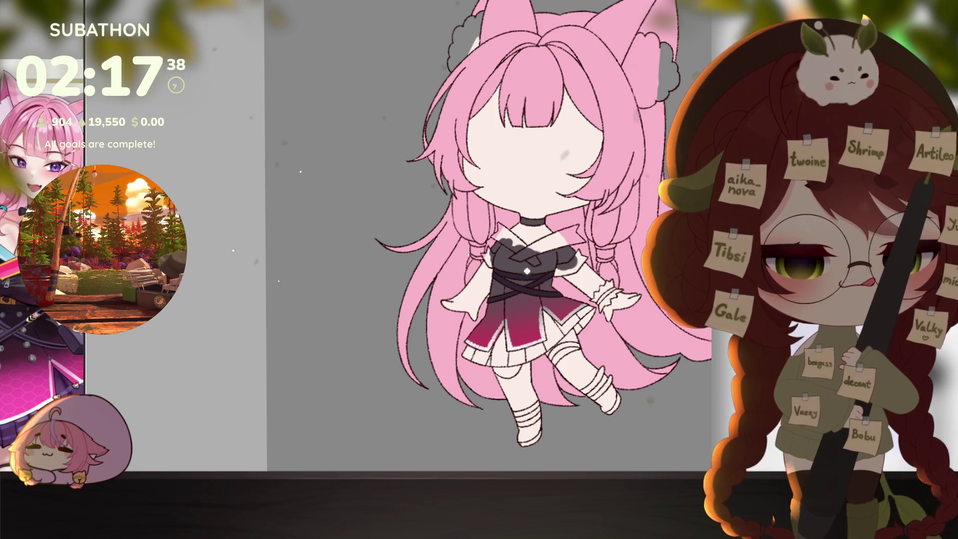
{"action": "key", "text": "ctrl+z"}
{"action": "key", "text": "ctrl+shift+z"}
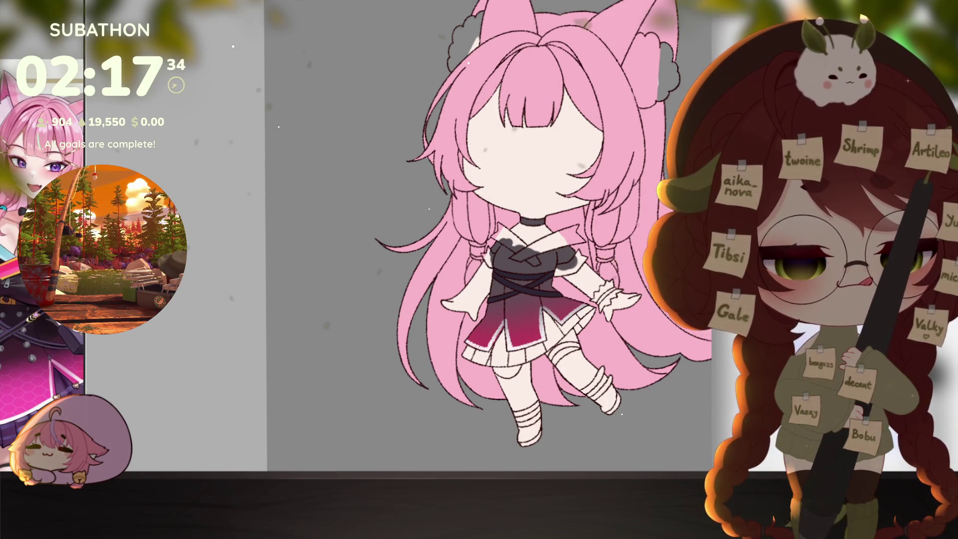
{"action": "key", "text": "ctrl+z"}
{"action": "key", "text": "ctrl+shift+z"}
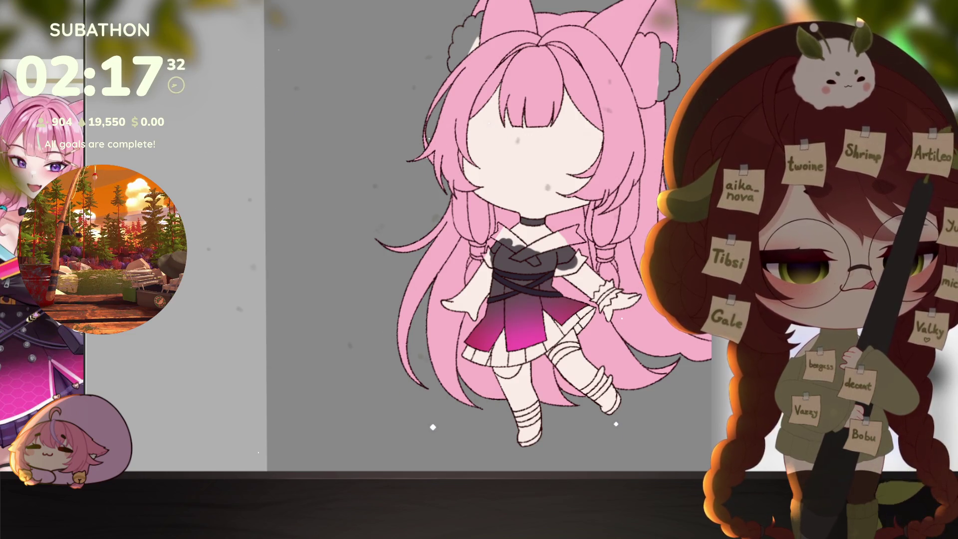
{"action": "key", "text": "ctrl+z"}
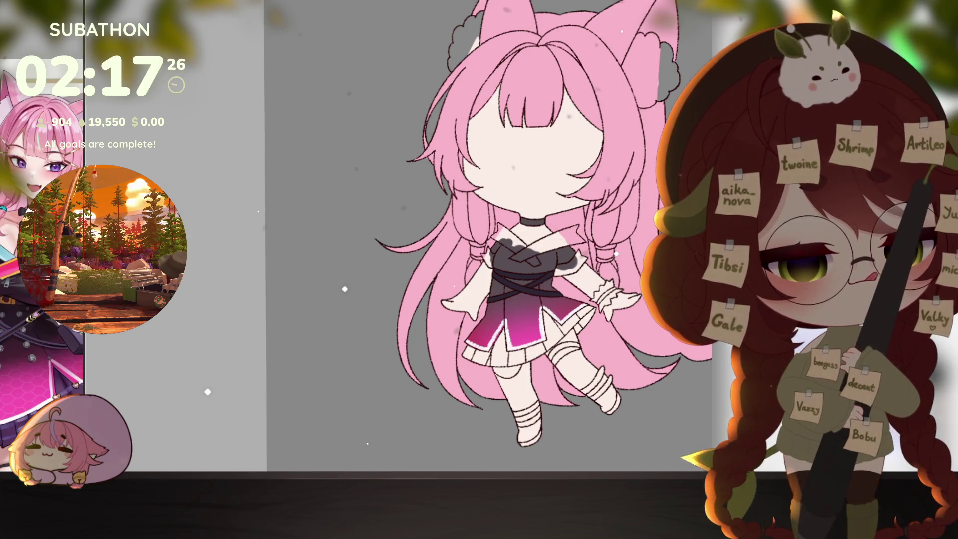
- Remove the grey bodice shading and paint a light-blue strap under the collar
{"action": "scroll", "coordinate": [536, 319], "scroll_direction": "up", "scroll_amount": 3}
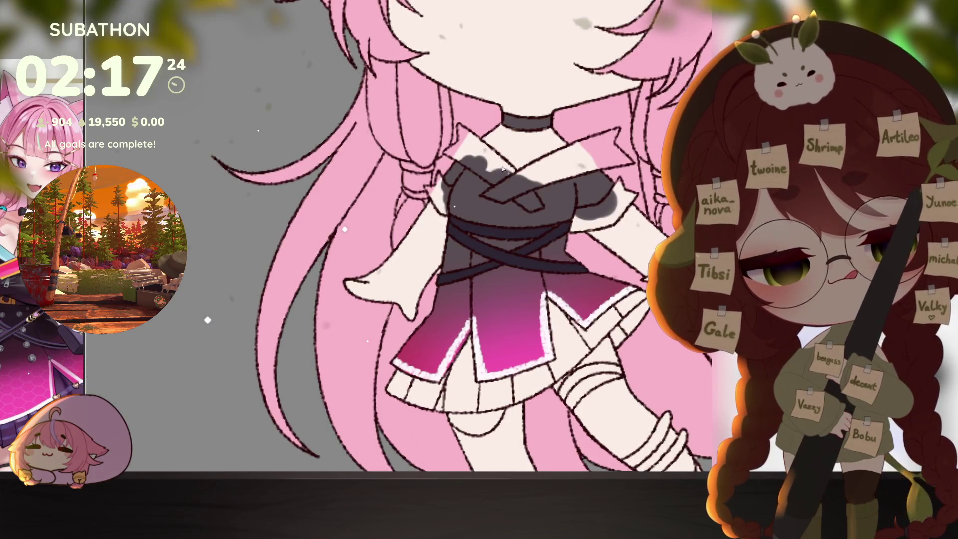
{"action": "mouse_move", "coordinate": [443, 197]}
{"action": "left_mouse_down"}
{"action": "mouse_move", "coordinate": [516, 185]}
{"action": "mouse_move", "coordinate": [598, 224]}
{"action": "mouse_move", "coordinate": [569, 232]}
{"action": "left_mouse_up"}
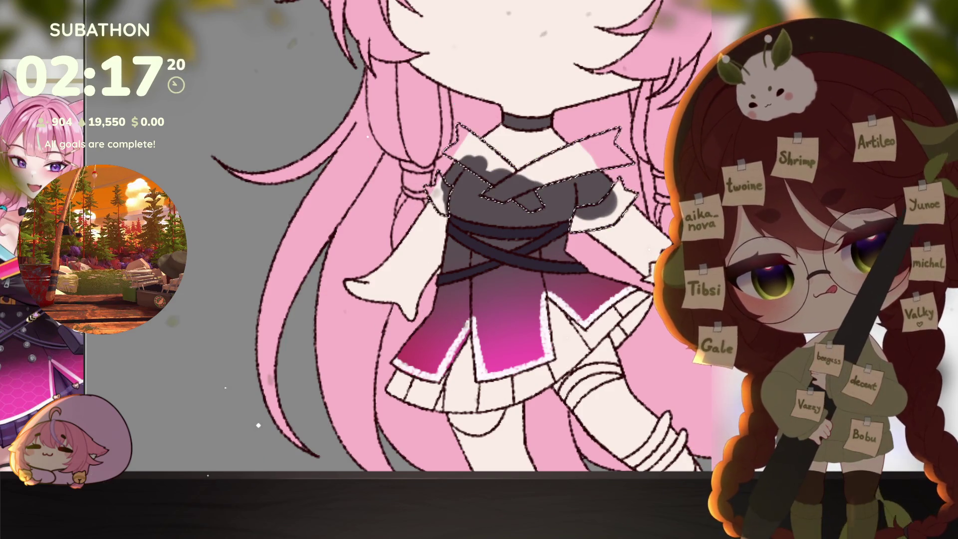
{"action": "key", "text": "ctrl+d"}
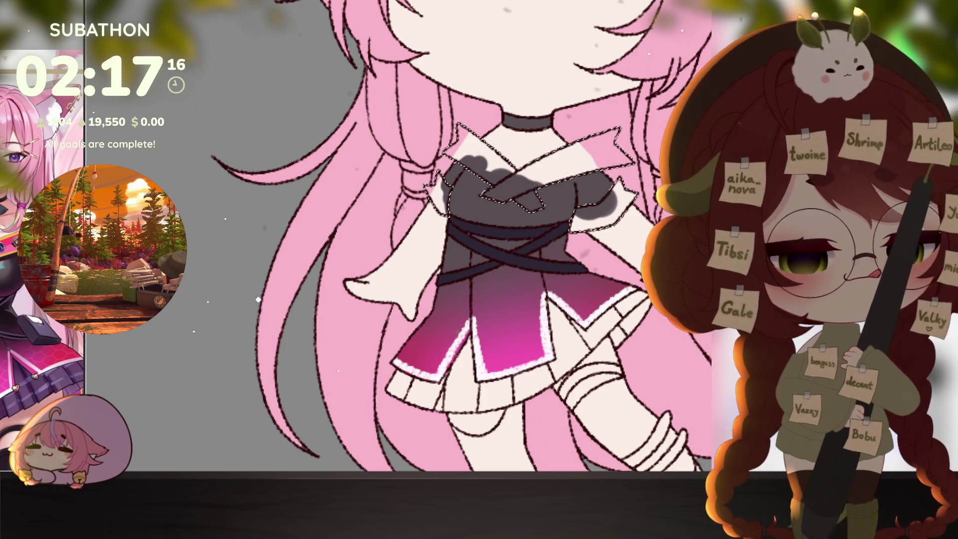
{"action": "key", "text": "ctrl+z"}
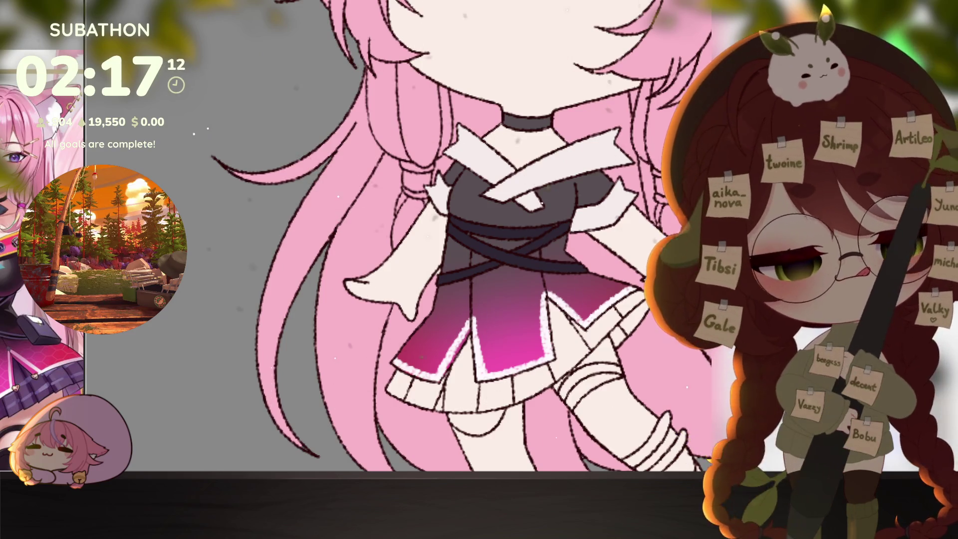
{"action": "mouse_move", "coordinate": [504, 162]}
{"action": "left_mouse_down"}
{"action": "mouse_move", "coordinate": [483, 195]}
{"action": "mouse_move", "coordinate": [539, 205]}
{"action": "left_mouse_up"}
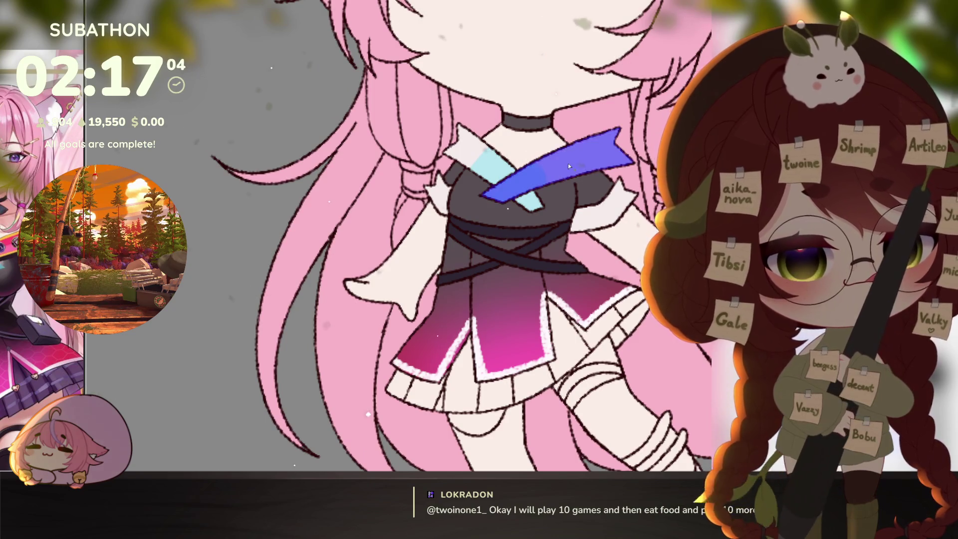
- Make the collar ribbon pink with an orange stripe along its top edge
{"action": "left_click", "coordinate": [508, 190]}
{"action": "key", "text": "Delete"}
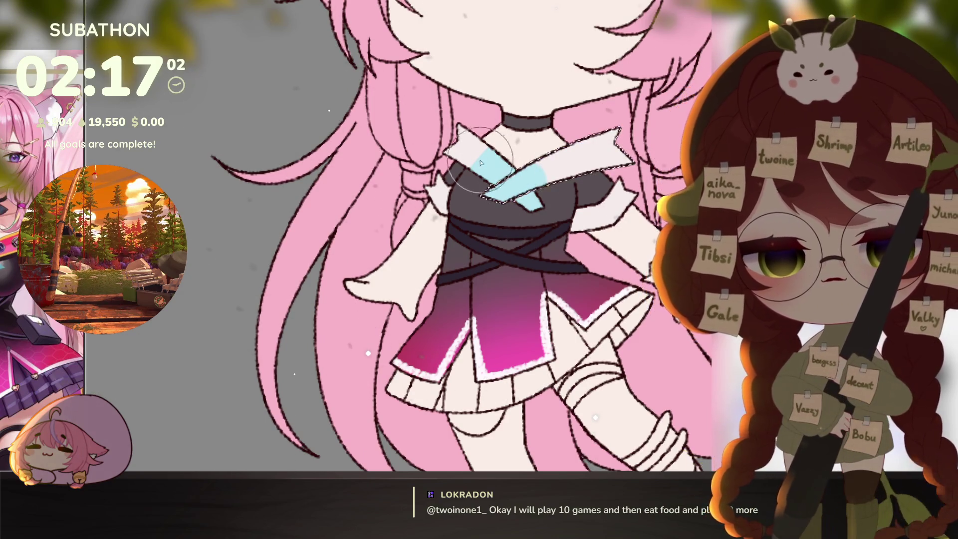
{"action": "mouse_move", "coordinate": [560, 201]}
{"action": "left_mouse_down"}
{"action": "mouse_move", "coordinate": [572, 150]}
{"action": "mouse_move", "coordinate": [583, 210]}
{"action": "left_mouse_up"}
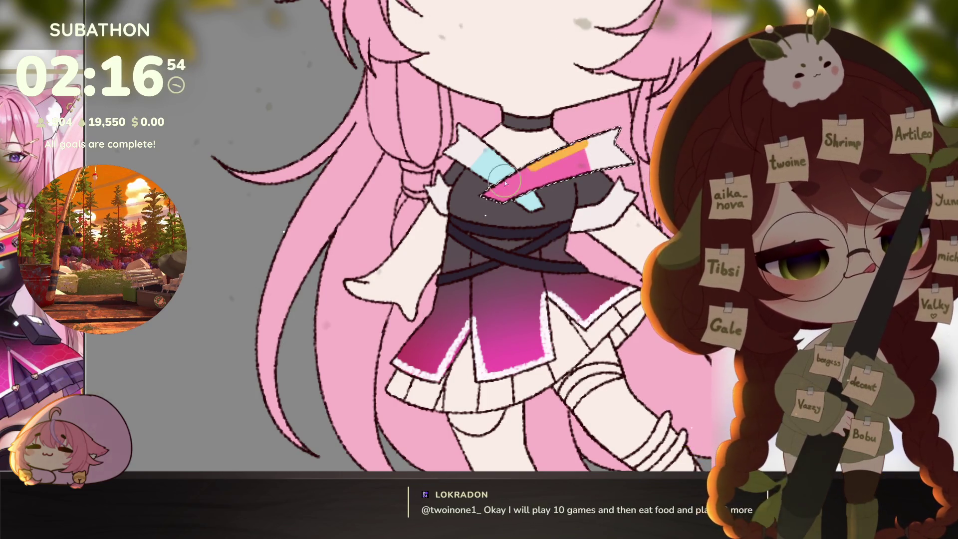
{"action": "mouse_move", "coordinate": [571, 154]}
{"action": "left_mouse_down"}
{"action": "mouse_move", "coordinate": [489, 194]}
{"action": "mouse_move", "coordinate": [581, 147]}
{"action": "mouse_move", "coordinate": [591, 172]}
{"action": "left_mouse_up"}
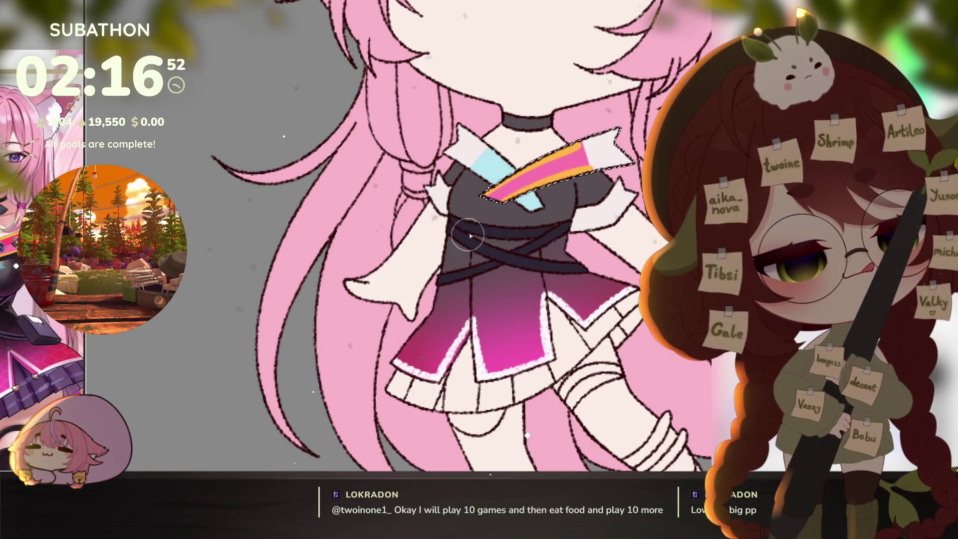
{"action": "key", "text": "ctrl+z"}
{"action": "key", "text": "ctrl+z"}
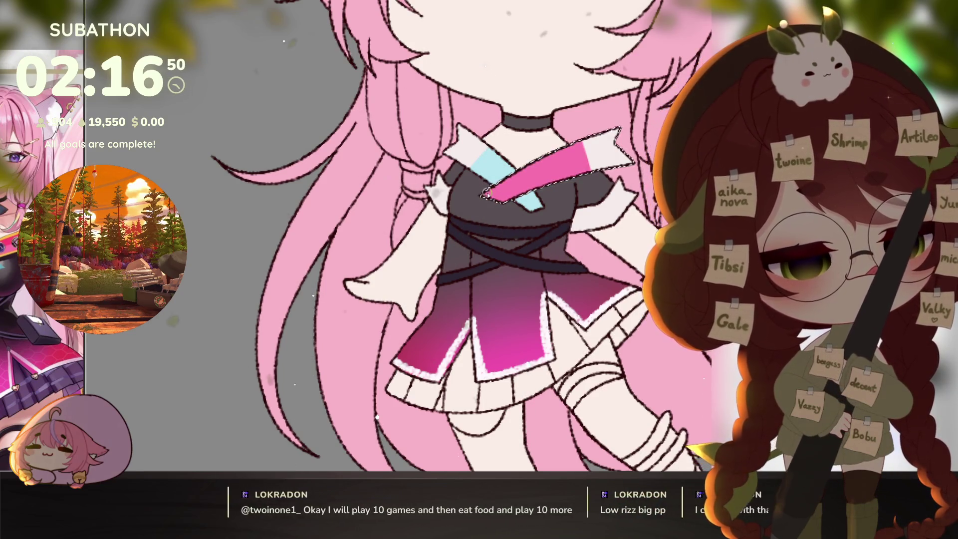
{"action": "mouse_move", "coordinate": [484, 180]}
{"action": "left_mouse_down"}
{"action": "mouse_move", "coordinate": [554, 155]}
{"action": "mouse_move", "coordinate": [574, 165]}
{"action": "left_mouse_up"}
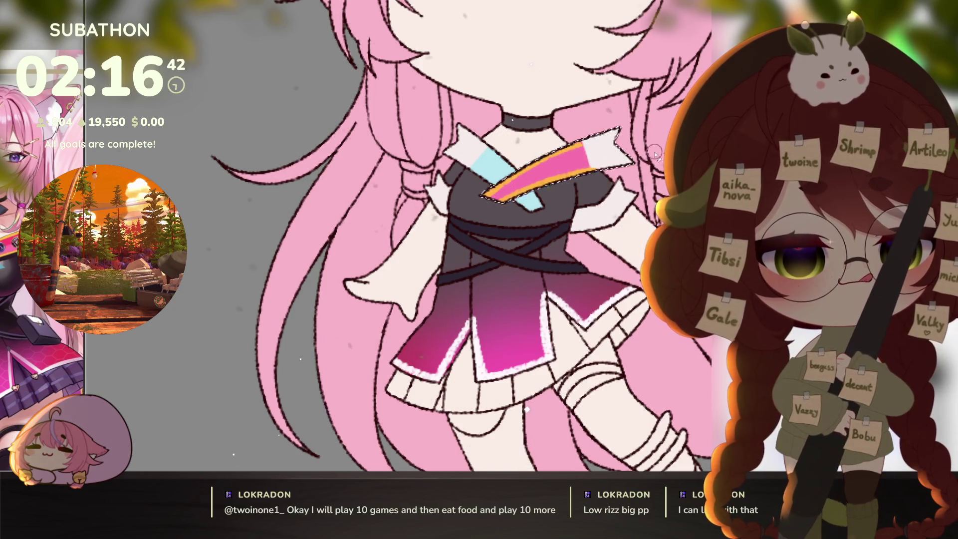
- Paint a short magenta band on the right puffed sleeve near the shoulder
{"action": "scroll", "coordinate": [589, 235], "scroll_direction": "down", "scroll_amount": 1}
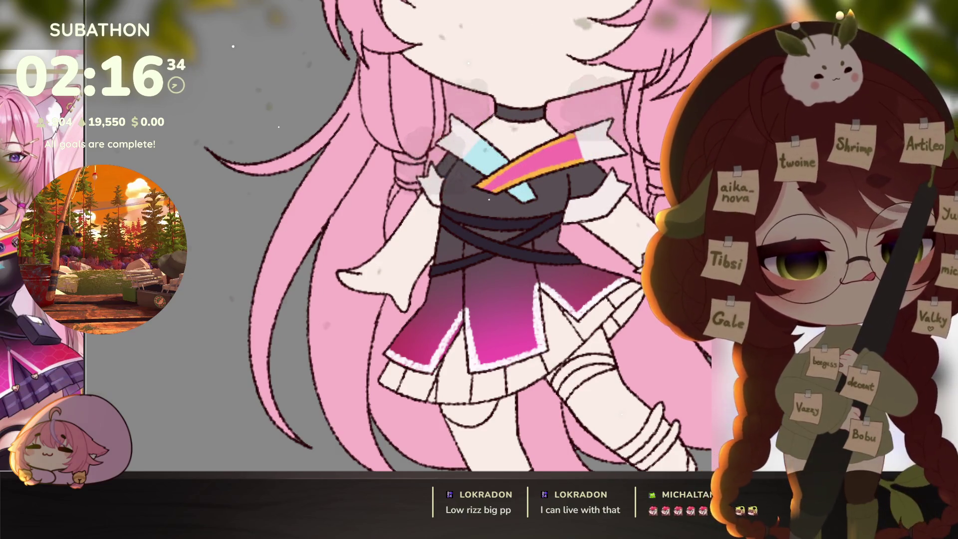
{"action": "left_click_drag", "start_coordinate": [566, 201], "coordinate": [570, 213]}
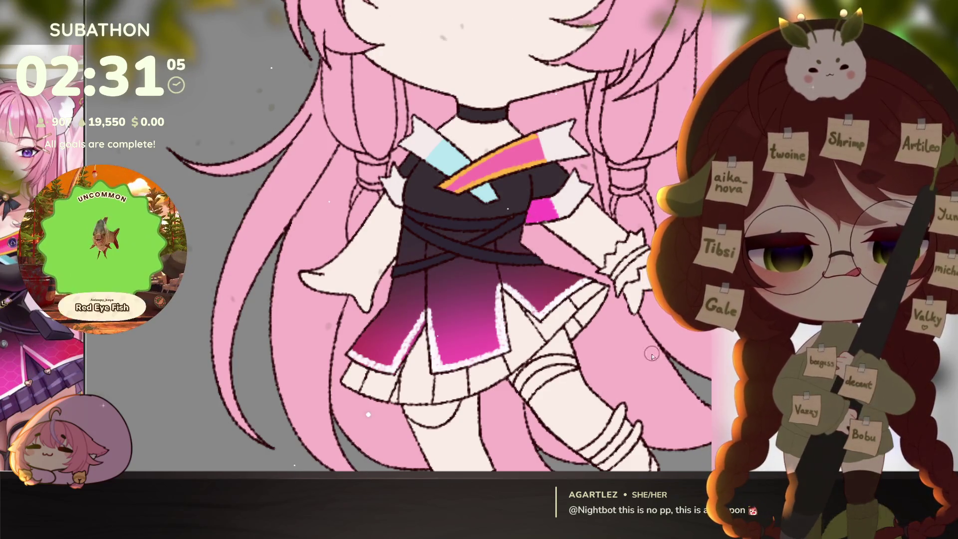
{"action": "scroll", "coordinate": [651, 355], "scroll_direction": "down", "scroll_amount": 5}
{"action": "scroll", "coordinate": [617, 363], "scroll_direction": "up", "scroll_amount": 5}
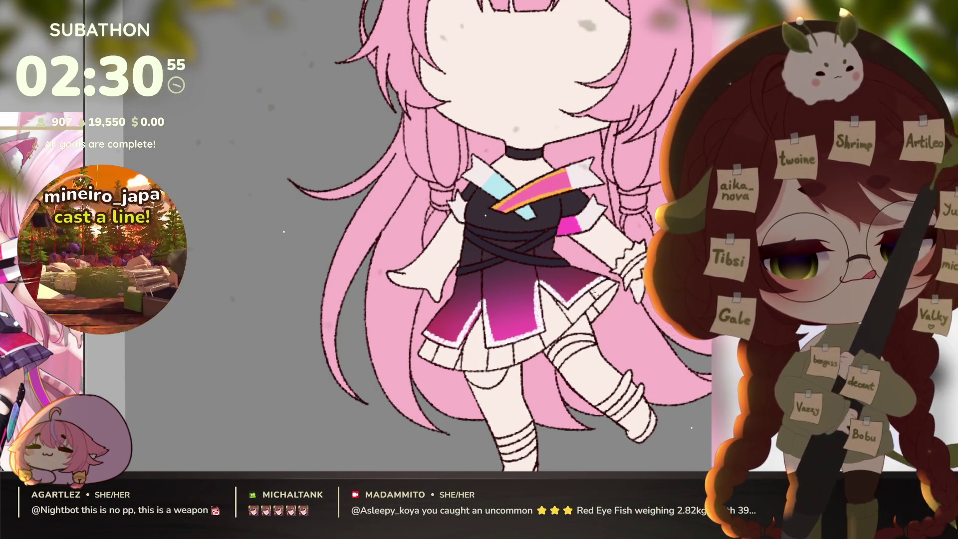
- Bucket-fill both socks and their bands, then turn the fill black
{"action": "left_click", "coordinate": [494, 394]}
{"action": "left_click", "coordinate": [517, 434]}
{"action": "left_click", "coordinate": [521, 447]}
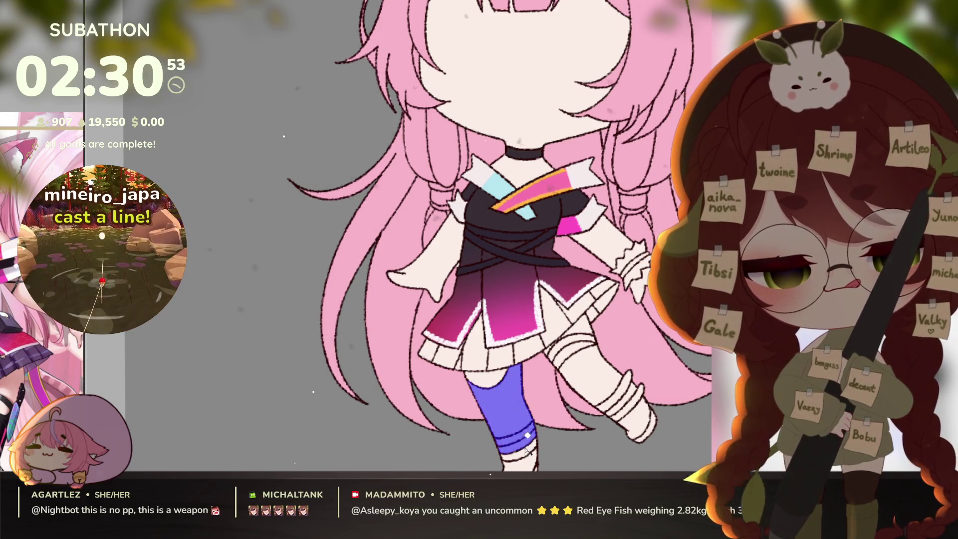
{"action": "left_click_drag", "start_coordinate": [526, 449], "coordinate": [545, 377]}
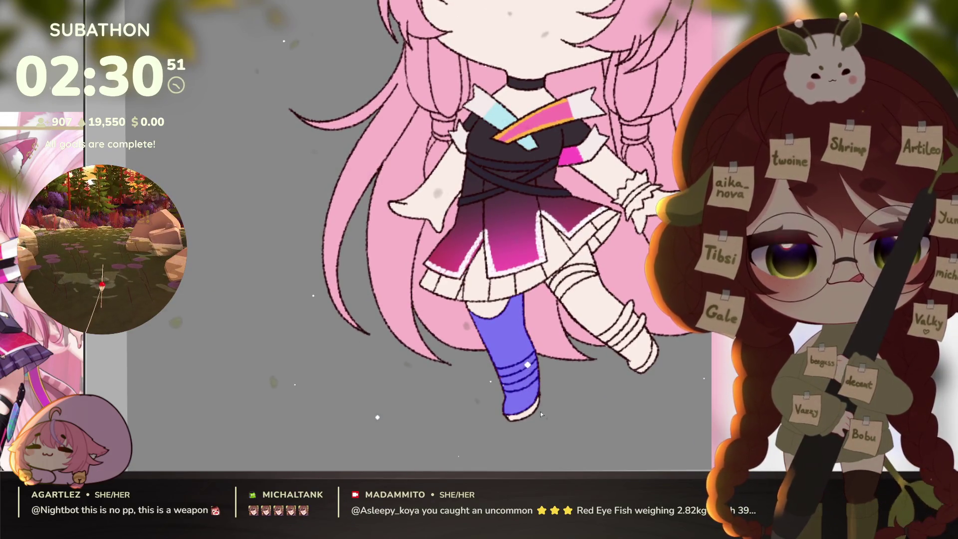
{"action": "left_click", "coordinate": [599, 307]}
{"action": "left_click", "coordinate": [574, 277]}
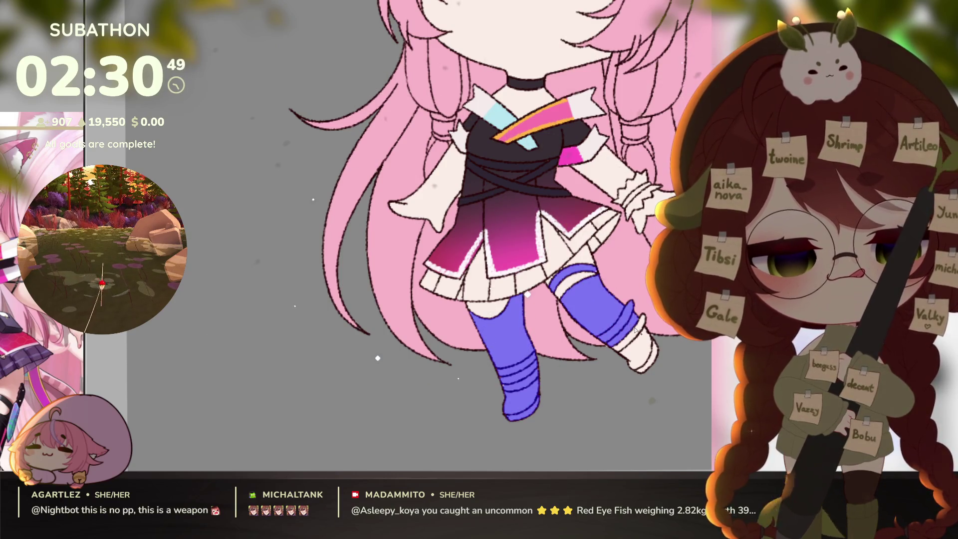
{"action": "left_click", "coordinate": [636, 331]}
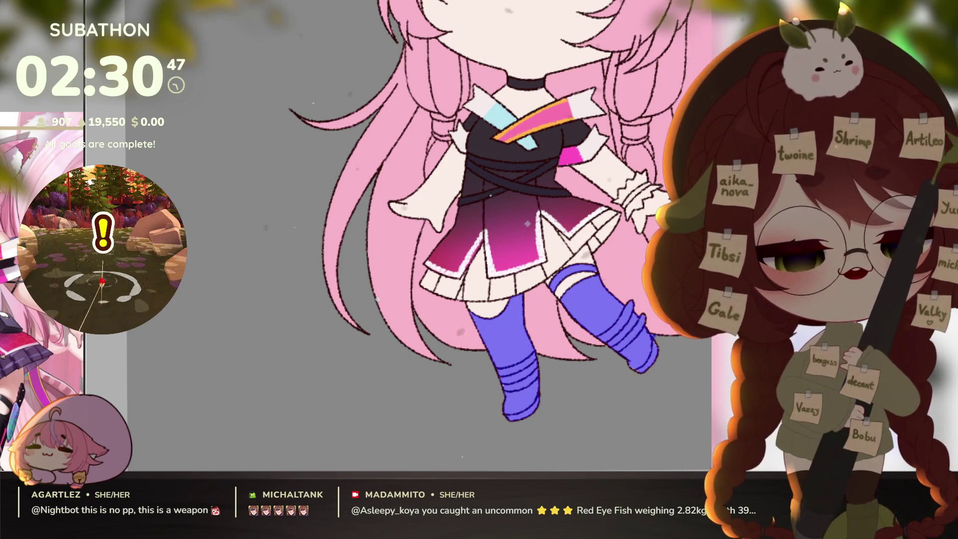
{"action": "left_click", "coordinate": [513, 405]}
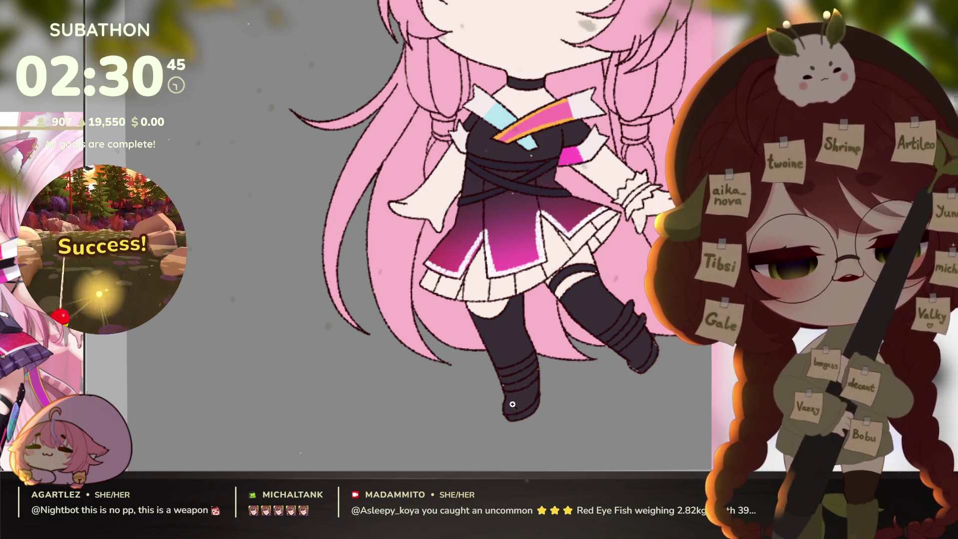
{"action": "scroll", "coordinate": [513, 404], "scroll_direction": "up", "scroll_amount": 2}
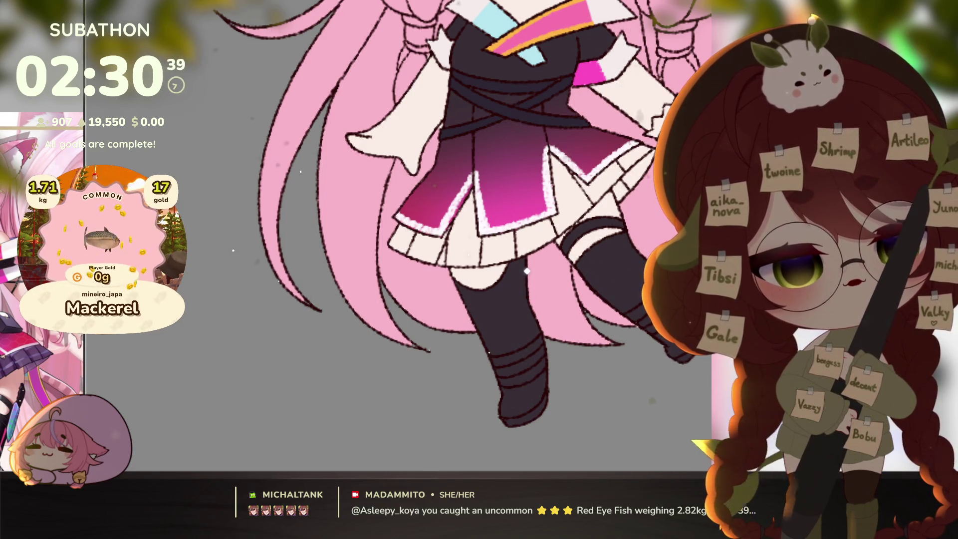
- Zoom in on the legs and fill the under-skirt pleats deep purple, replacing a blue attempt
{"action": "scroll", "coordinate": [666, 368], "scroll_direction": "down", "scroll_amount": 5}
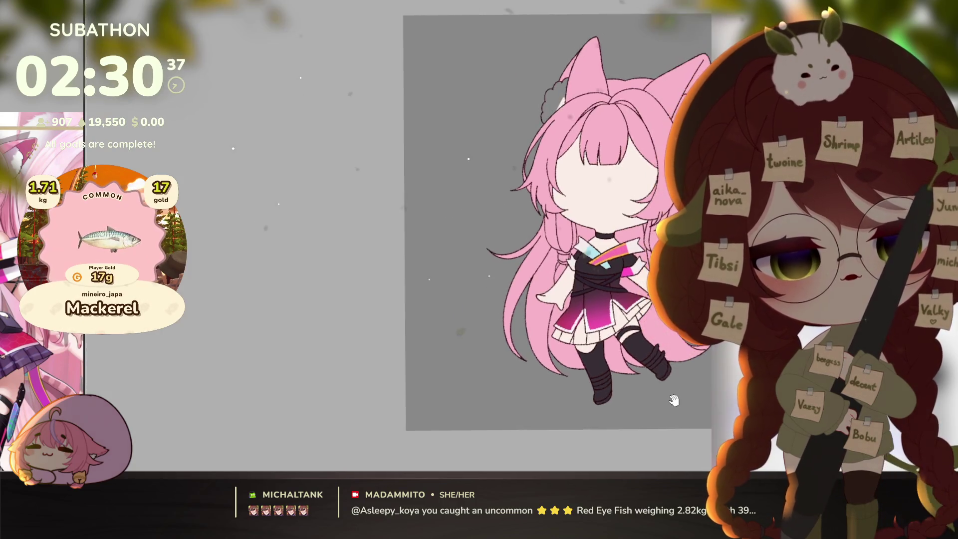
{"action": "scroll", "coordinate": [671, 390], "scroll_direction": "up", "scroll_amount": 2}
{"action": "left_click_drag", "start_coordinate": [671, 390], "coordinate": [667, 379]}
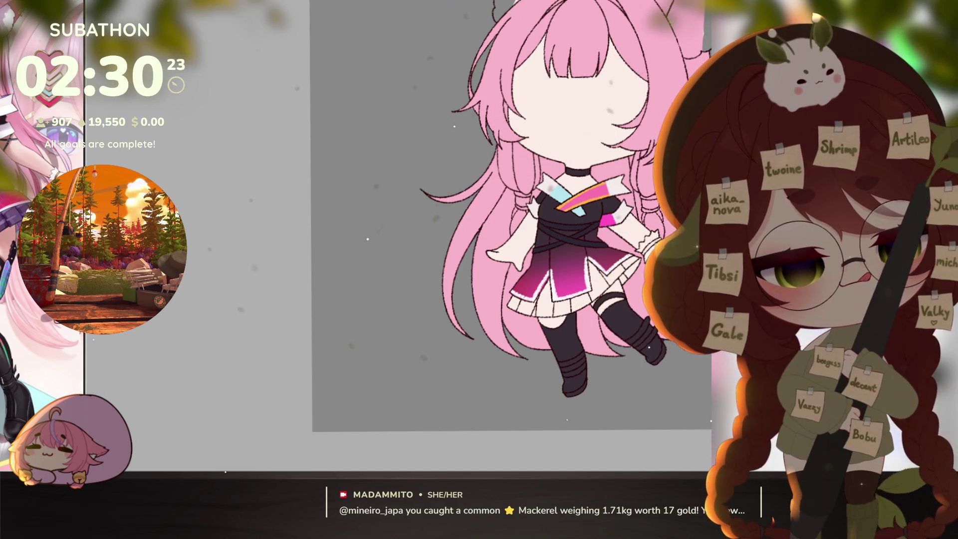
{"action": "scroll", "coordinate": [631, 307], "scroll_direction": "up", "scroll_amount": 2}
{"action": "left_click_drag", "start_coordinate": [630, 305], "coordinate": [600, 307]}
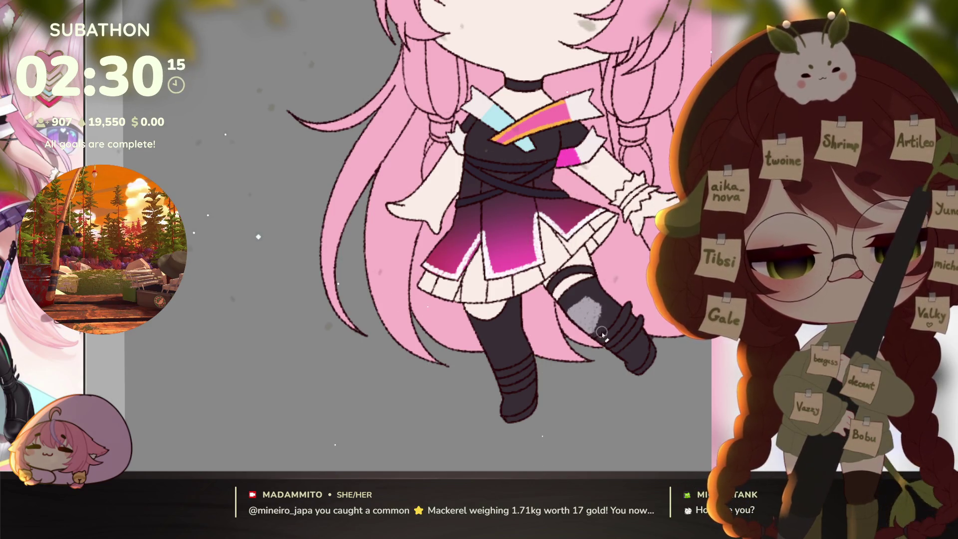
{"action": "left_click", "coordinate": [618, 396]}
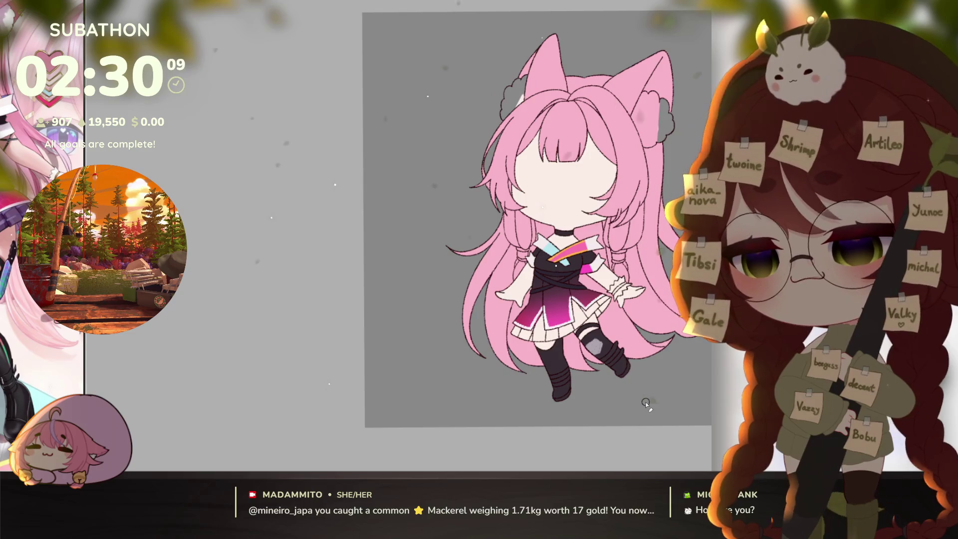
{"action": "left_click", "coordinate": [647, 401]}
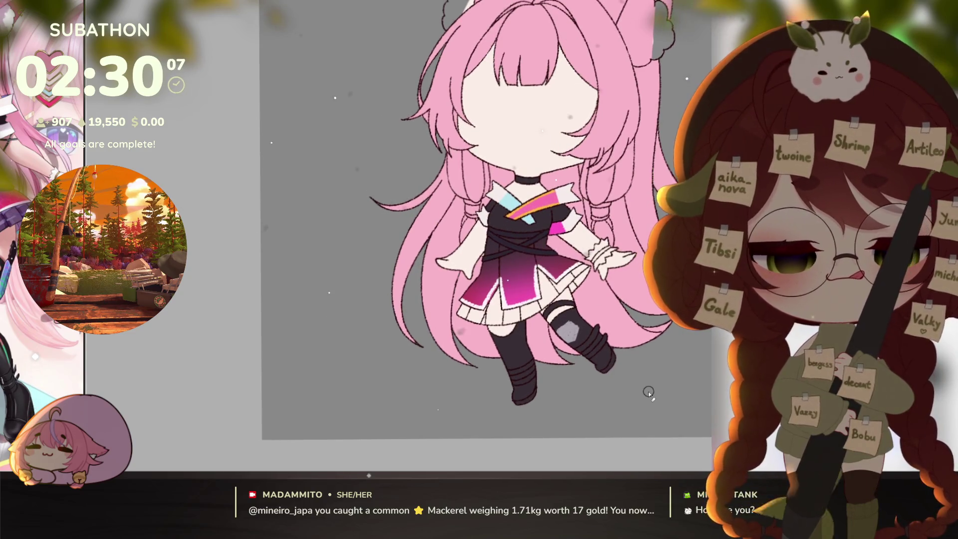
{"action": "left_click", "coordinate": [599, 243]}
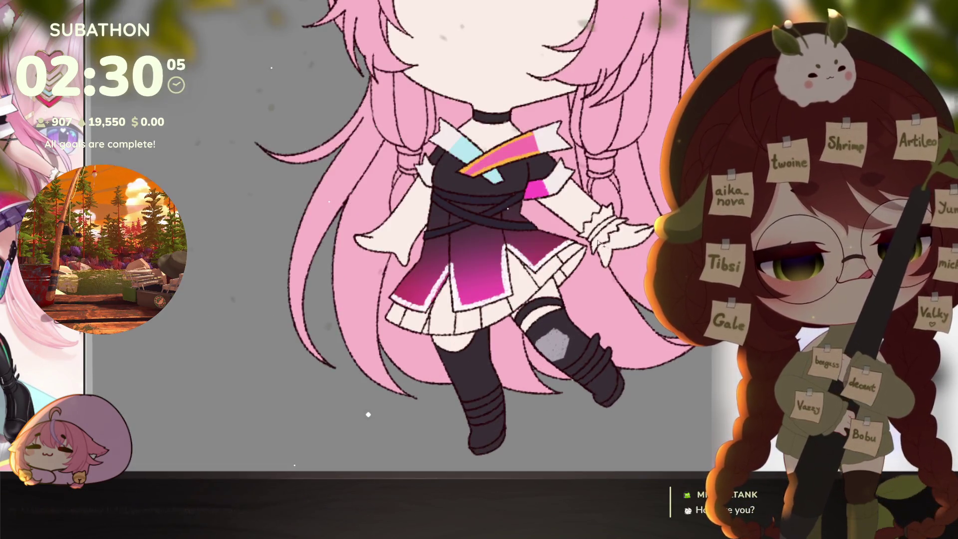
{"action": "mouse_move", "coordinate": [519, 284]}
{"action": "left_mouse_down"}
{"action": "mouse_move", "coordinate": [586, 265]}
{"action": "mouse_move", "coordinate": [456, 324]}
{"action": "mouse_move", "coordinate": [419, 320]}
{"action": "left_mouse_up"}
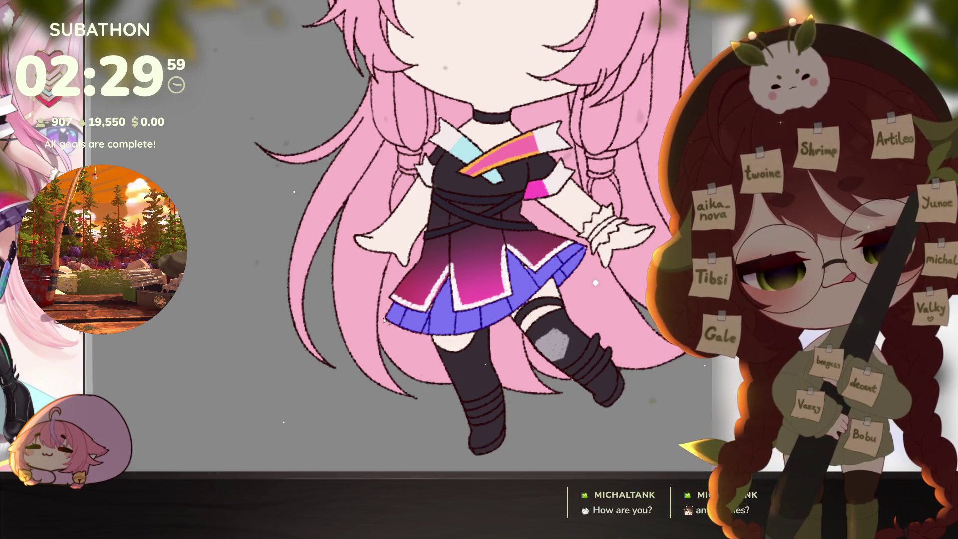
{"action": "key", "text": "ctrl+z"}
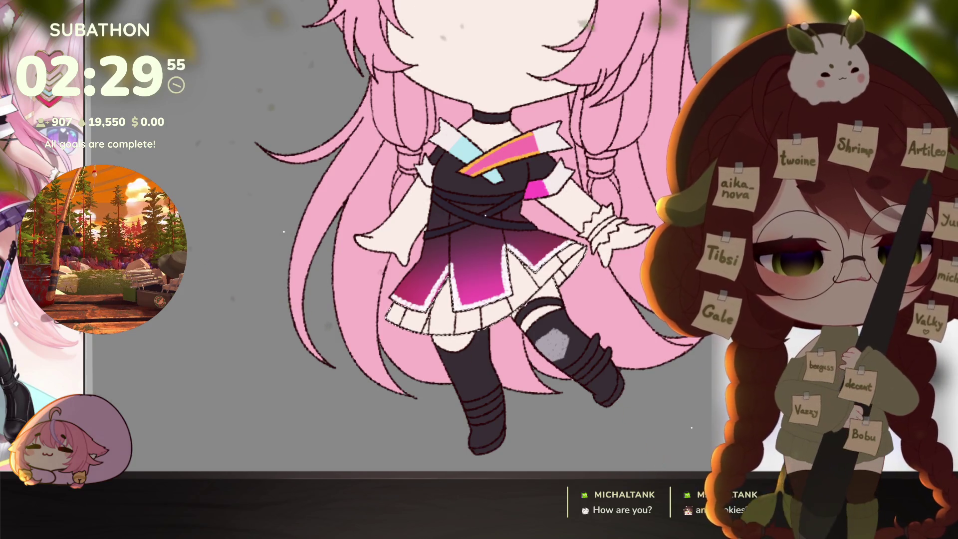
{"action": "left_click", "coordinate": [507, 311]}
{"action": "scroll", "coordinate": [507, 310], "scroll_direction": "up", "scroll_amount": 2}
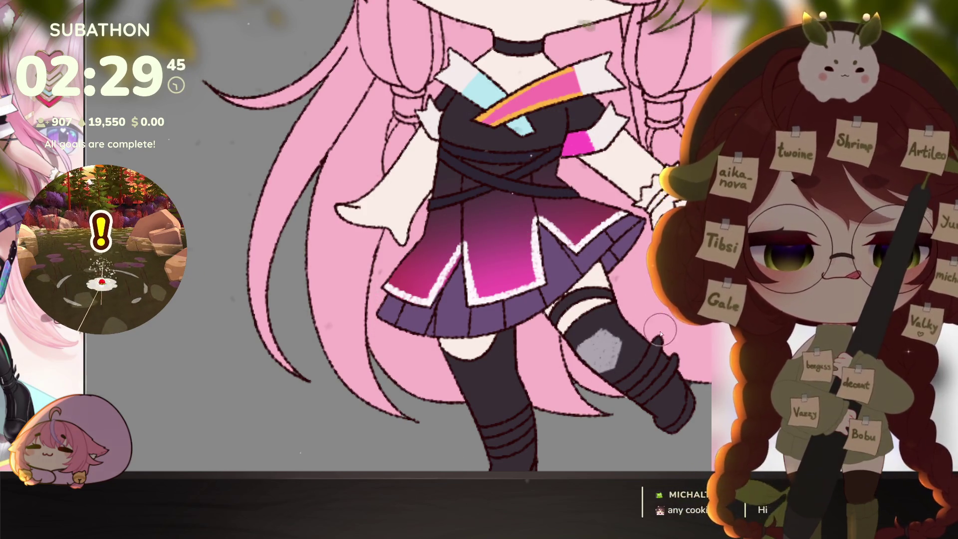
- Undo the blue fills on the right wrist frill and band, leaving the cuff pale
{"action": "scroll", "coordinate": [654, 352], "scroll_direction": "down", "scroll_amount": 4}
{"action": "scroll", "coordinate": [654, 352], "scroll_direction": "up", "scroll_amount": 3}
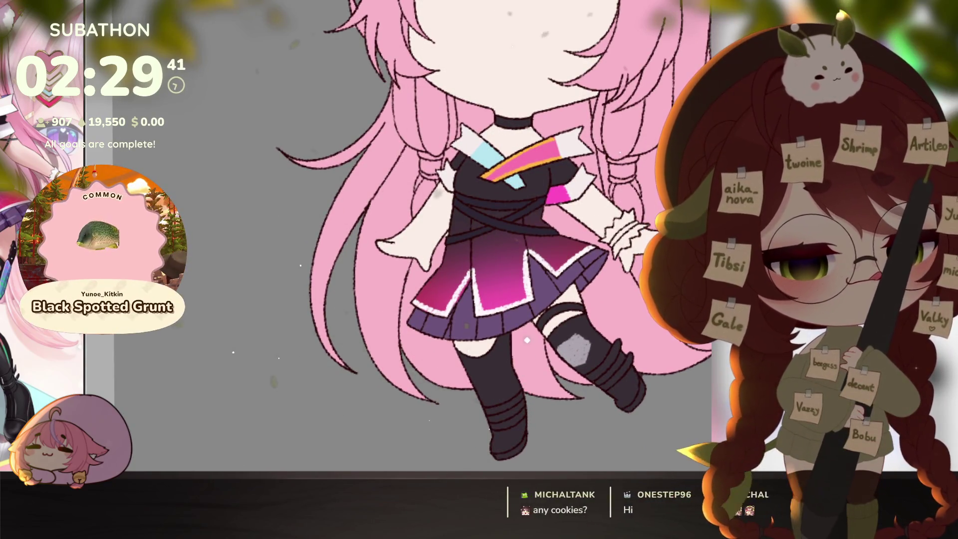
{"action": "left_click_drag", "start_coordinate": [610, 346], "coordinate": [588, 360]}
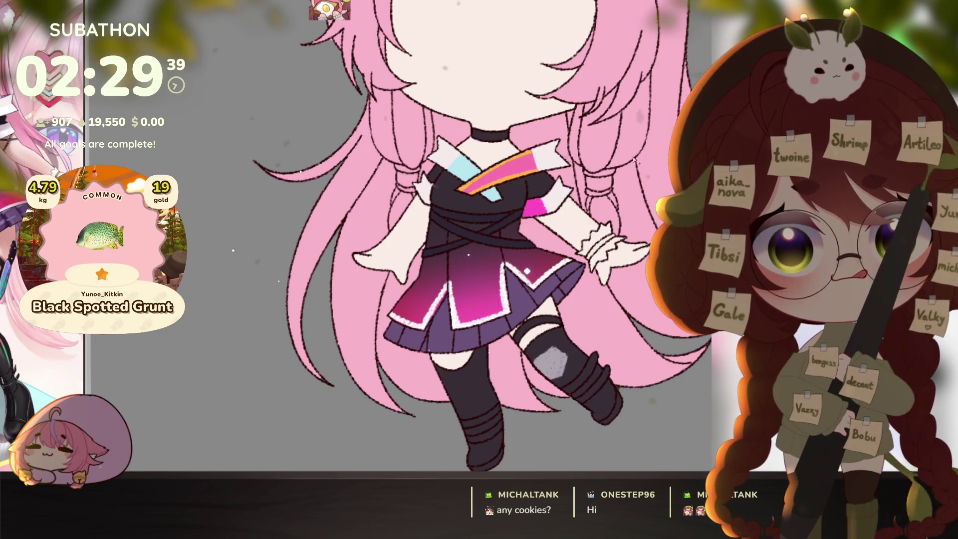
{"action": "scroll", "coordinate": [612, 227], "scroll_direction": "up", "scroll_amount": 2}
{"action": "left_click", "coordinate": [606, 248]}
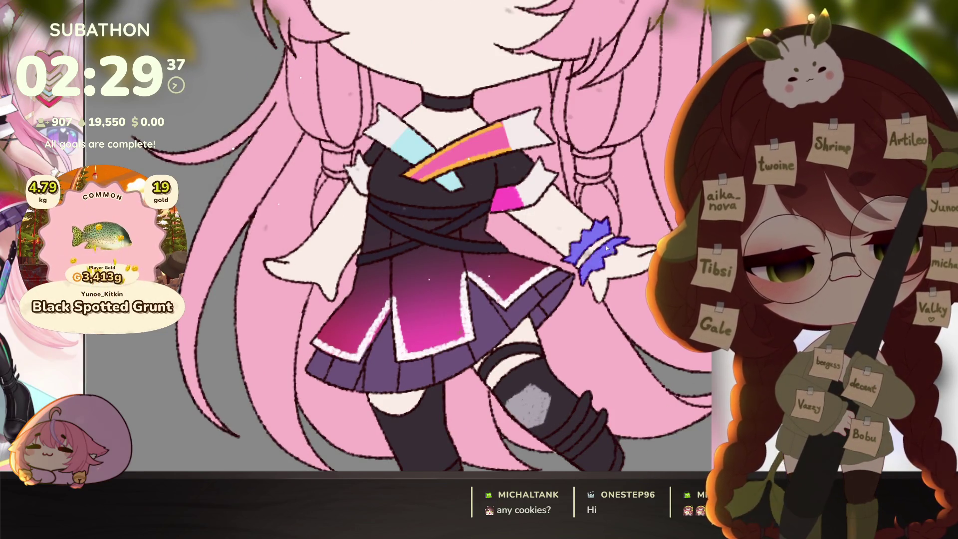
{"action": "key", "text": "ctrl+z"}
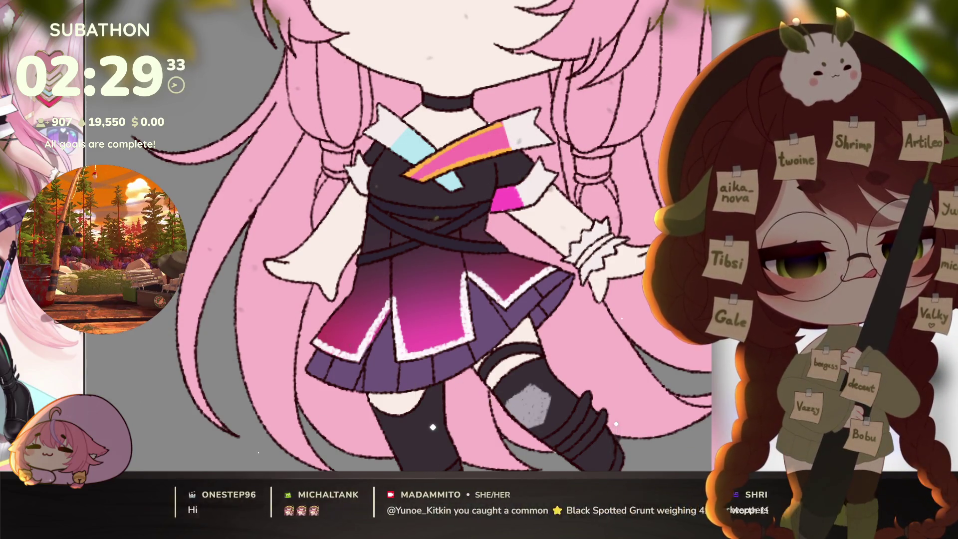
{"action": "key", "text": "ctrl+z"}
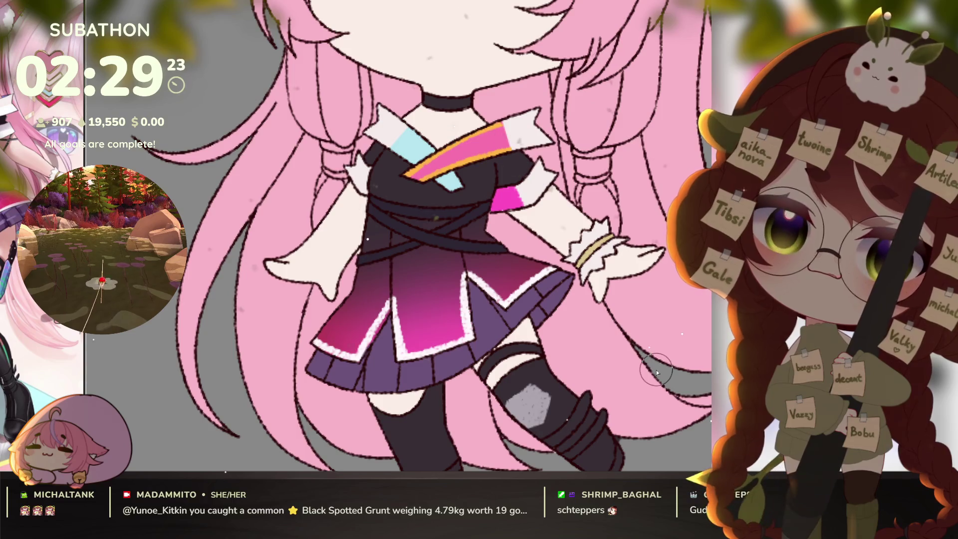
- Replace the trial purple-blue fill on both ear fluffs with plain white
{"action": "scroll", "coordinate": [617, 329], "scroll_direction": "down", "scroll_amount": 5}
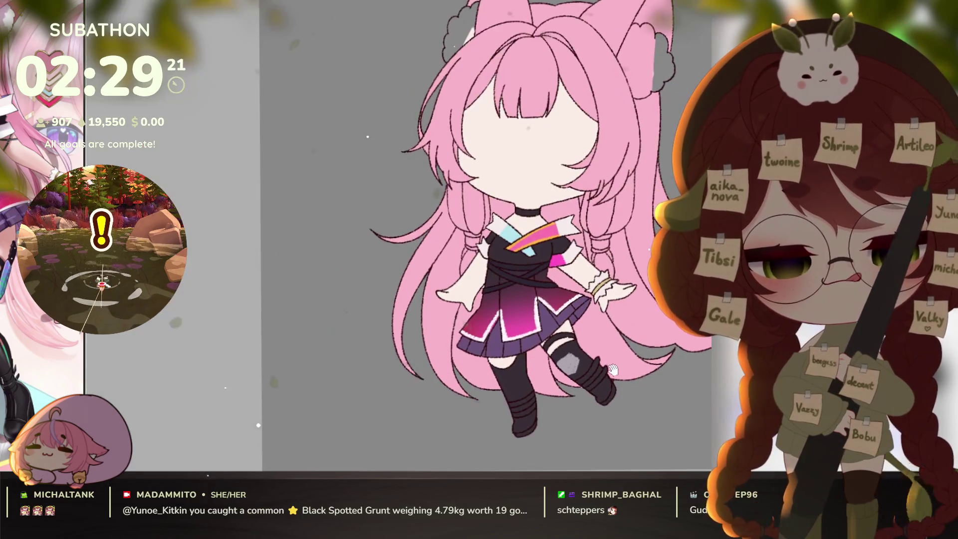
{"action": "left_click_drag", "start_coordinate": [624, 369], "coordinate": [615, 378]}
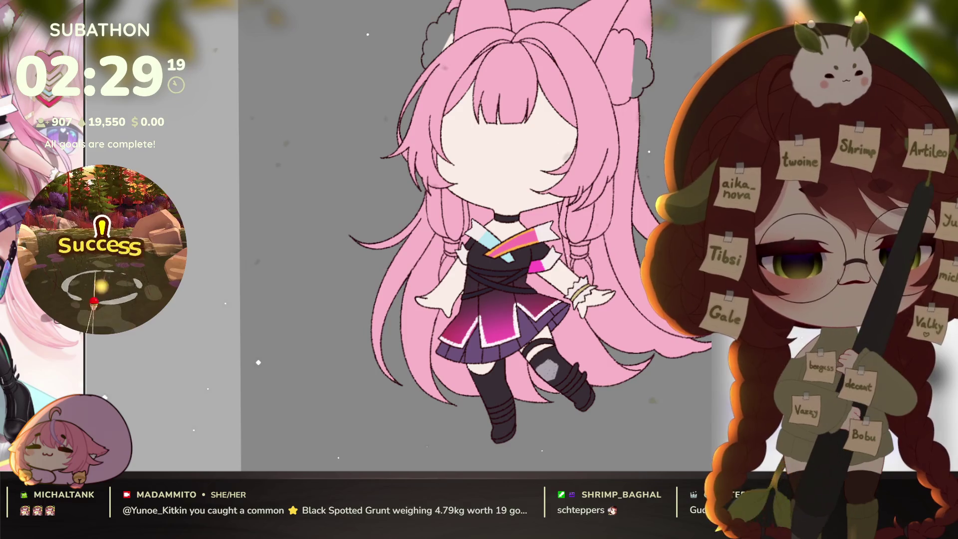
{"action": "left_click", "coordinate": [630, 65]}
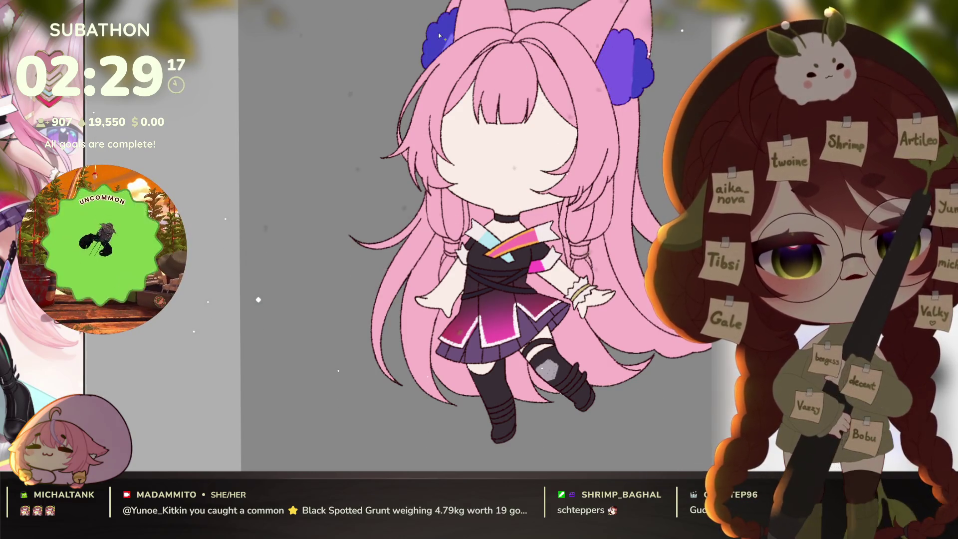
{"action": "key", "text": "ctrl+z"}
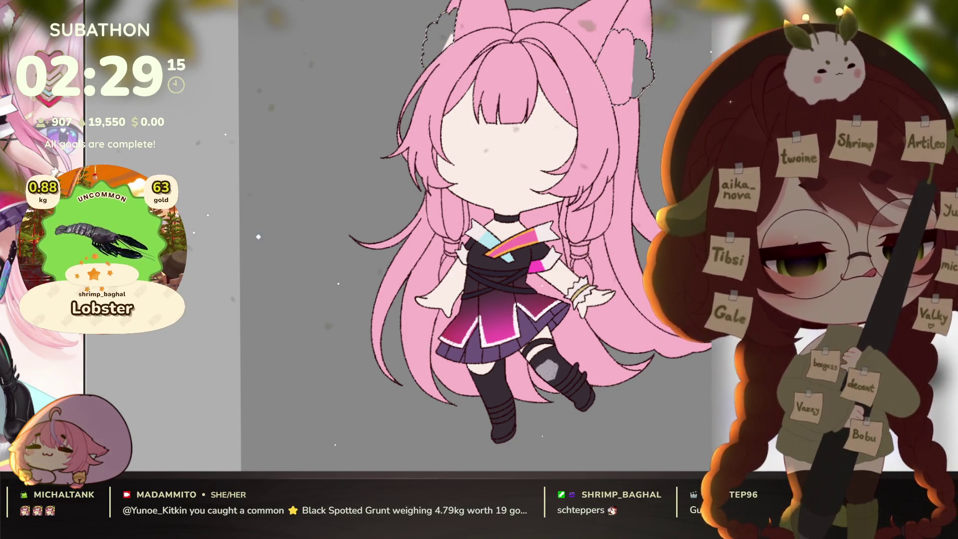
{"action": "key", "text": "ctrl+d"}
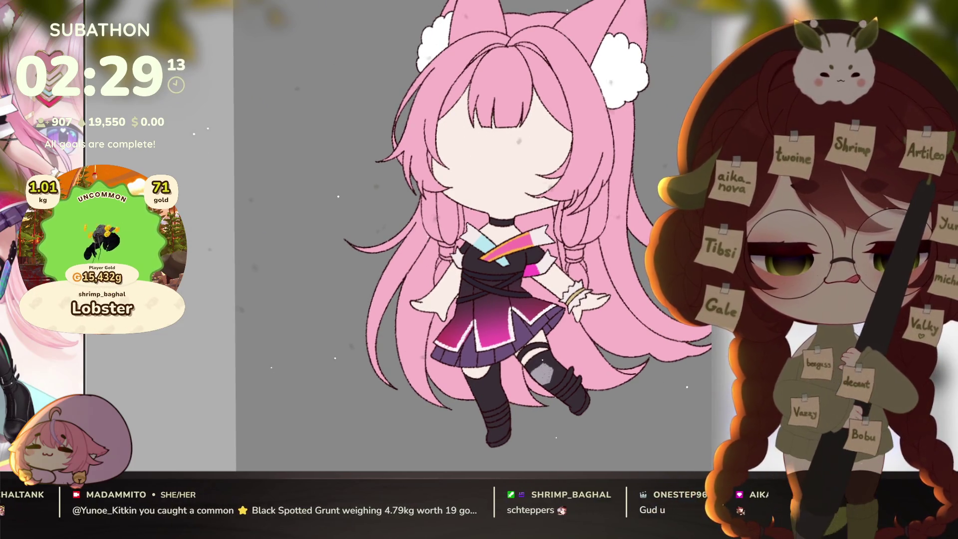
- Select the hair ties on both braids with the magic wand
{"action": "scroll", "coordinate": [551, 260], "scroll_direction": "up", "scroll_amount": 5}
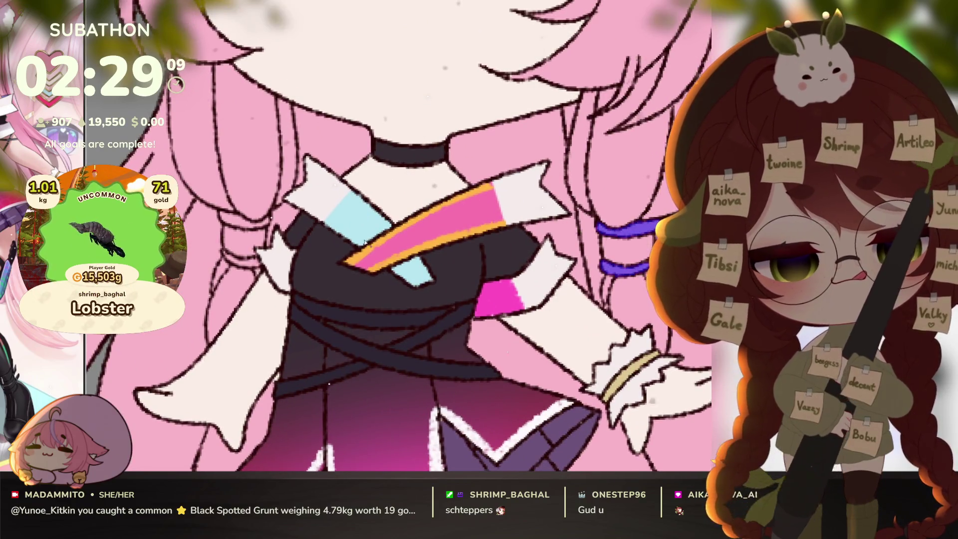
{"action": "left_click", "coordinate": [242, 220], "text": "shift"}
{"action": "left_click", "coordinate": [244, 256], "text": "shift"}
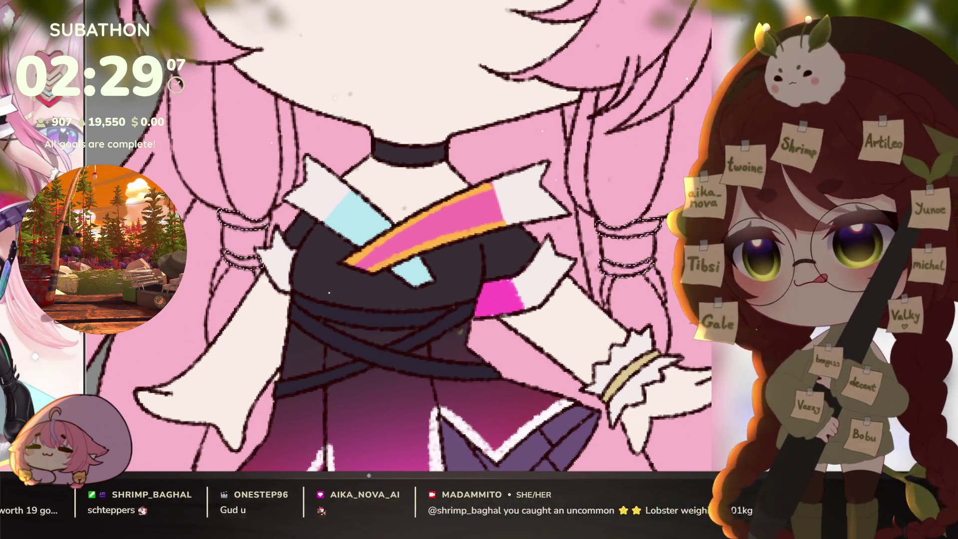
{"action": "key", "text": "ctrl+d"}
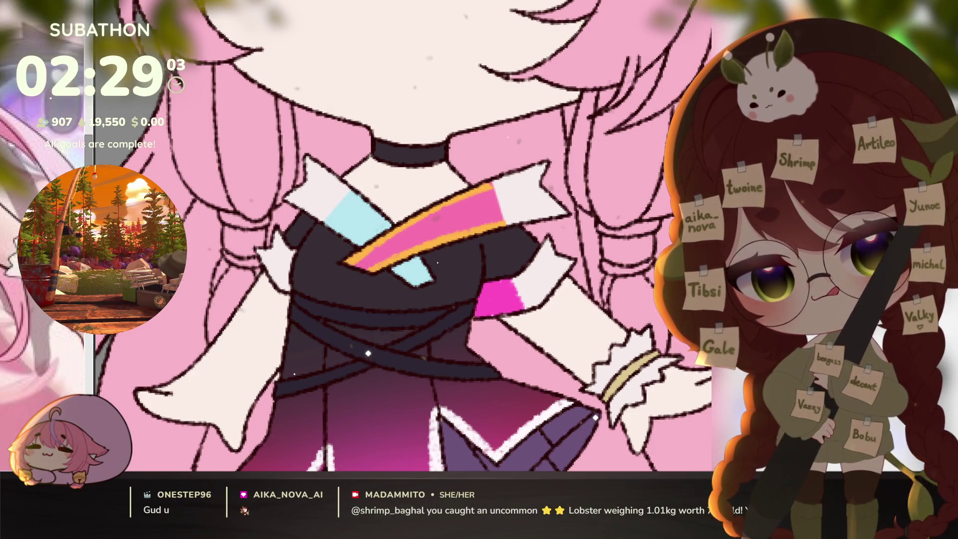
{"action": "key", "text": "ctrl+z"}
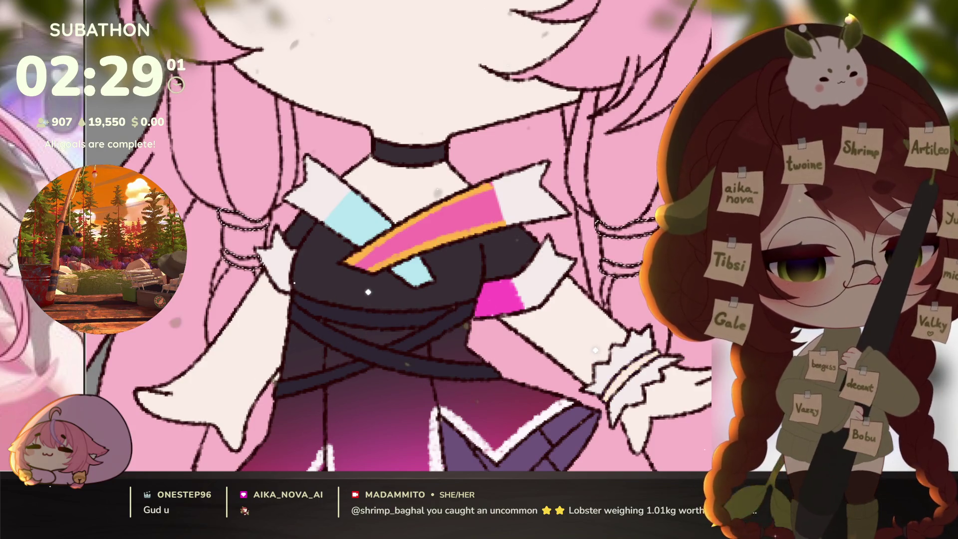
- Fill the hair-tie bands tan, then fill the tie centres magenta
{"action": "key", "text": "alt+BackSpace"}
{"action": "key", "text": "ctrl+d"}
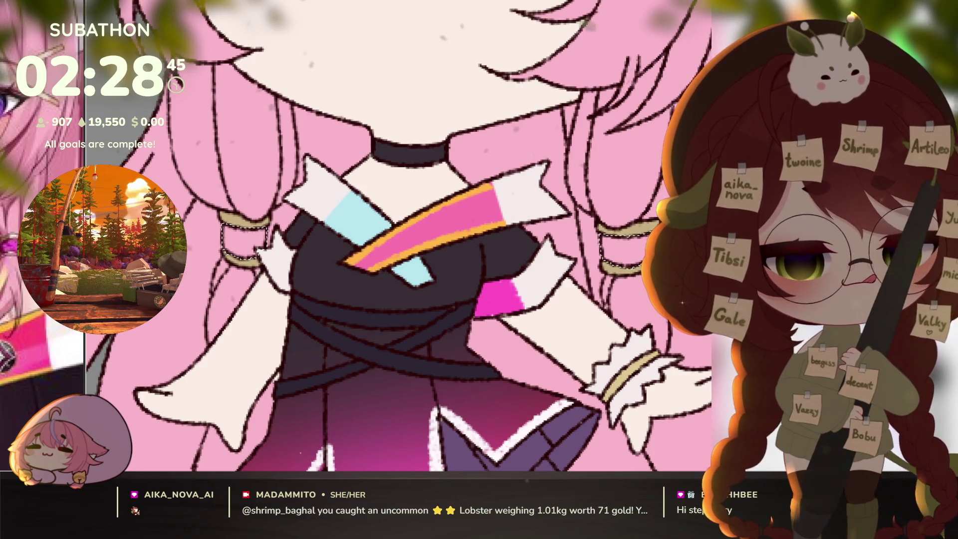
{"action": "key", "text": "alt+BackSpace"}
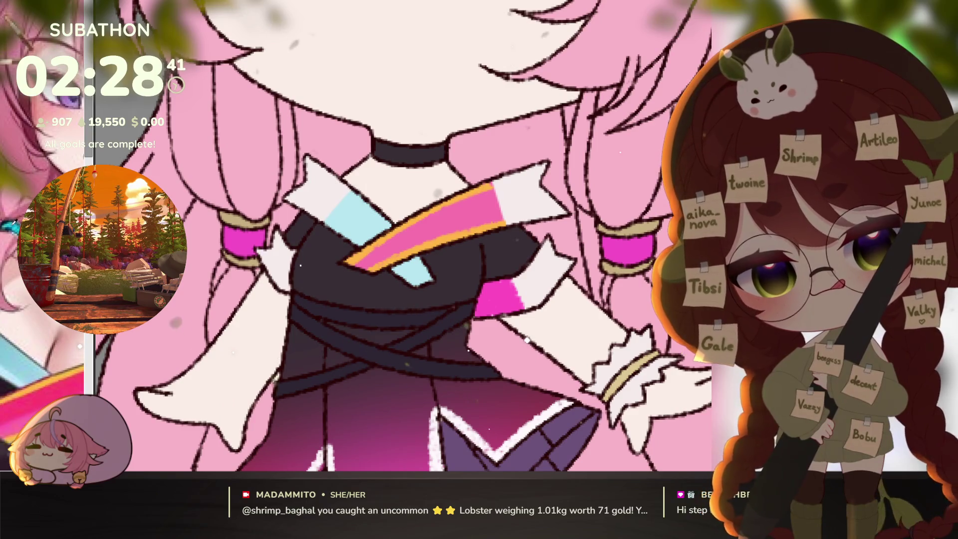
{"action": "scroll", "coordinate": [307, 298], "scroll_direction": "down", "scroll_amount": 6}
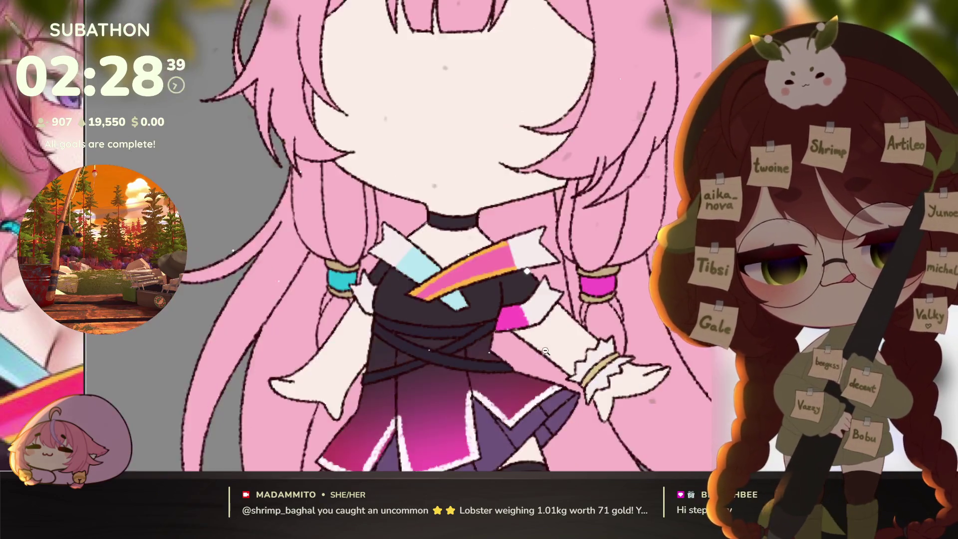
- Undo and redo the latest leg and boot strap strokes, ending with them undone
{"action": "scroll", "coordinate": [599, 389], "scroll_direction": "up", "scroll_amount": 2}
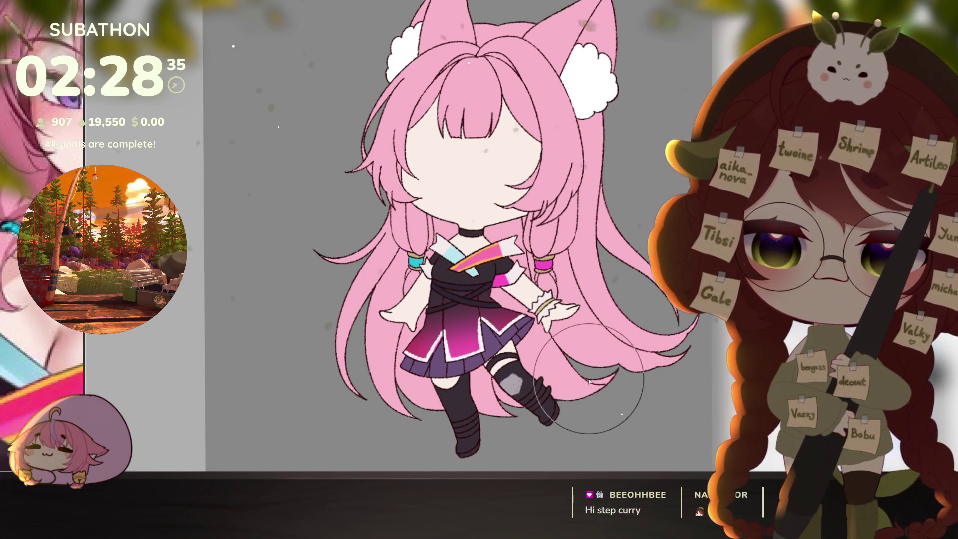
{"action": "scroll", "coordinate": [590, 381], "scroll_direction": "down", "scroll_amount": 2}
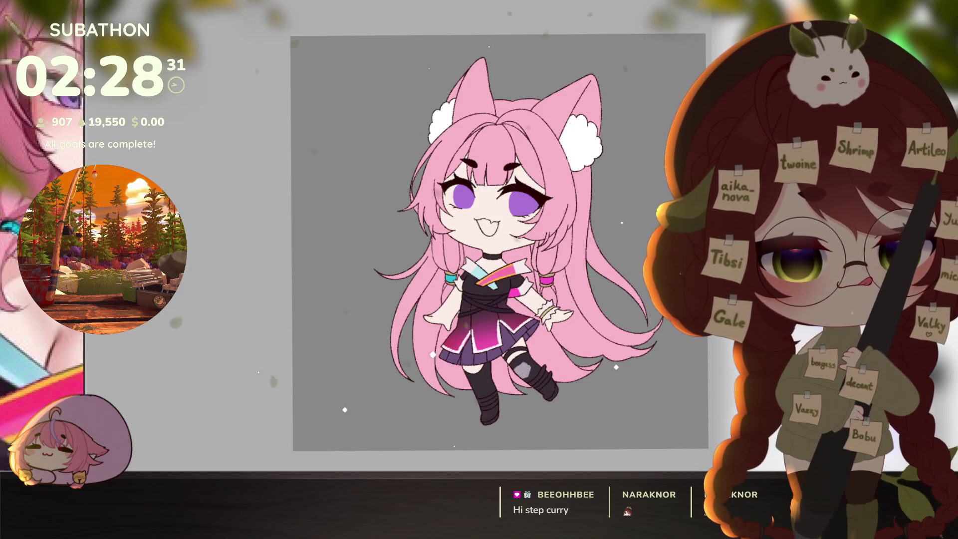
{"action": "scroll", "coordinate": [530, 397], "scroll_direction": "up", "scroll_amount": 3}
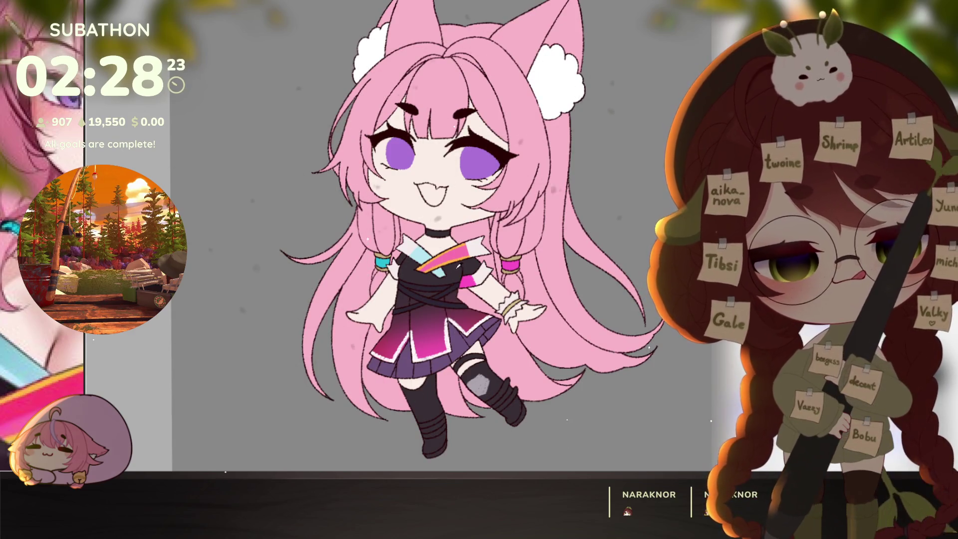
{"action": "key", "text": "ctrl+z"}
{"action": "key", "text": "ctrl+y"}
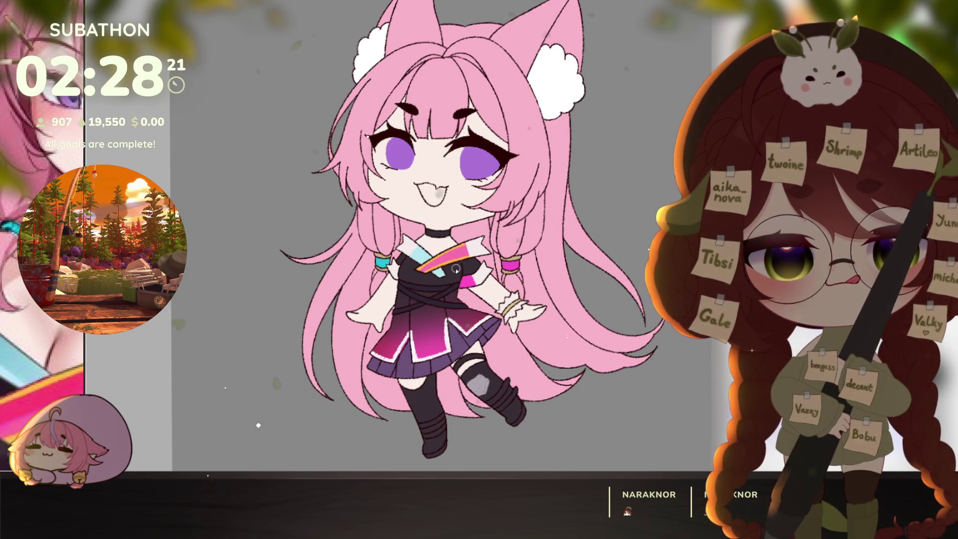
{"action": "key", "text": "ctrl+z"}
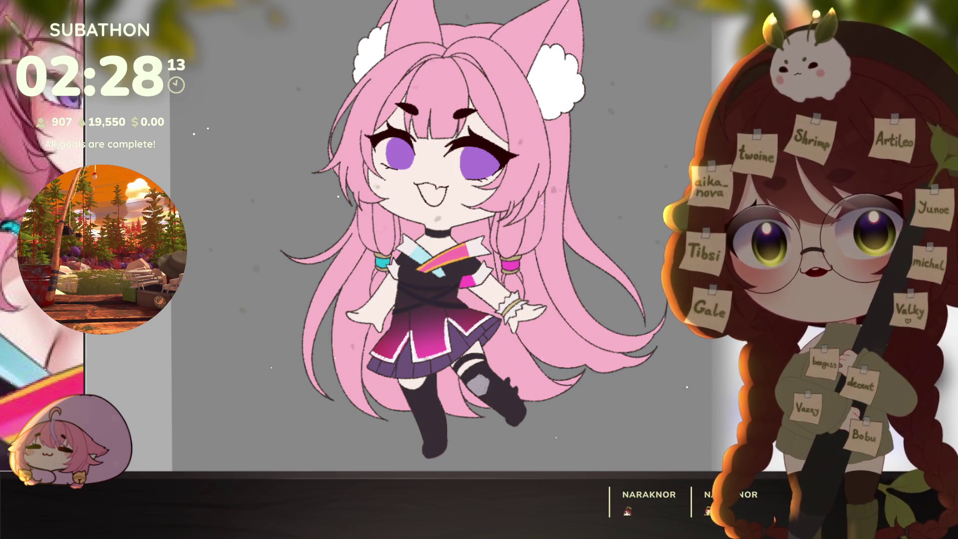
- Undo once more to restore the stocking stripe lines while adjusting the view
{"action": "mouse_move", "coordinate": [638, 380]}
{"action": "left_mouse_down"}
{"action": "mouse_move", "coordinate": [624, 388]}
{"action": "mouse_move", "coordinate": [637, 398]}
{"action": "mouse_move", "coordinate": [644, 374]}
{"action": "left_mouse_up"}
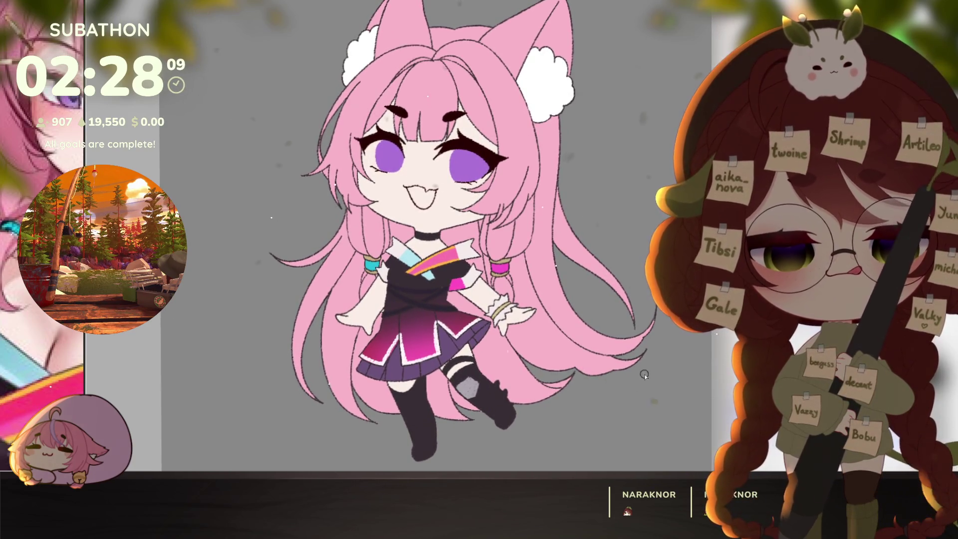
{"action": "key", "text": "ctrl+z"}
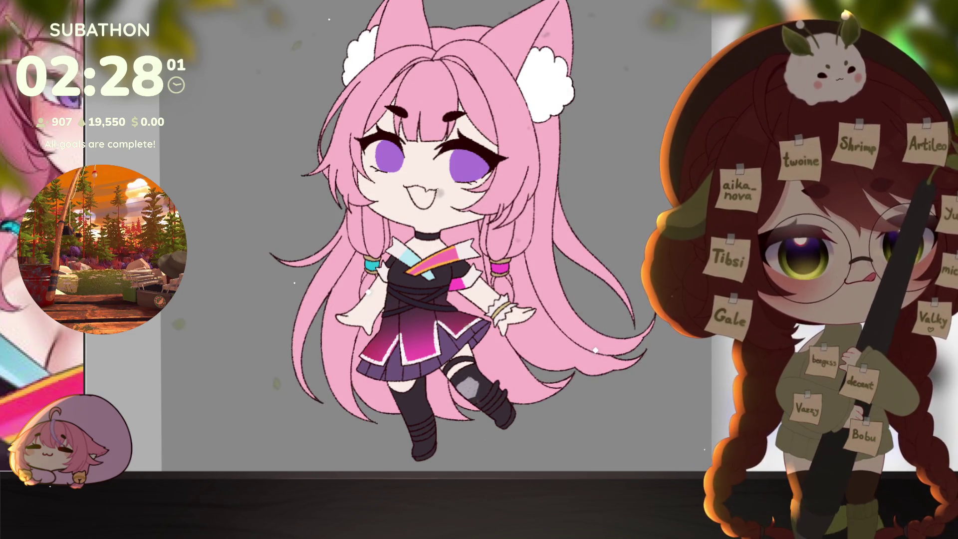
{"action": "left_click_drag", "start_coordinate": [556, 401], "coordinate": [568, 394]}
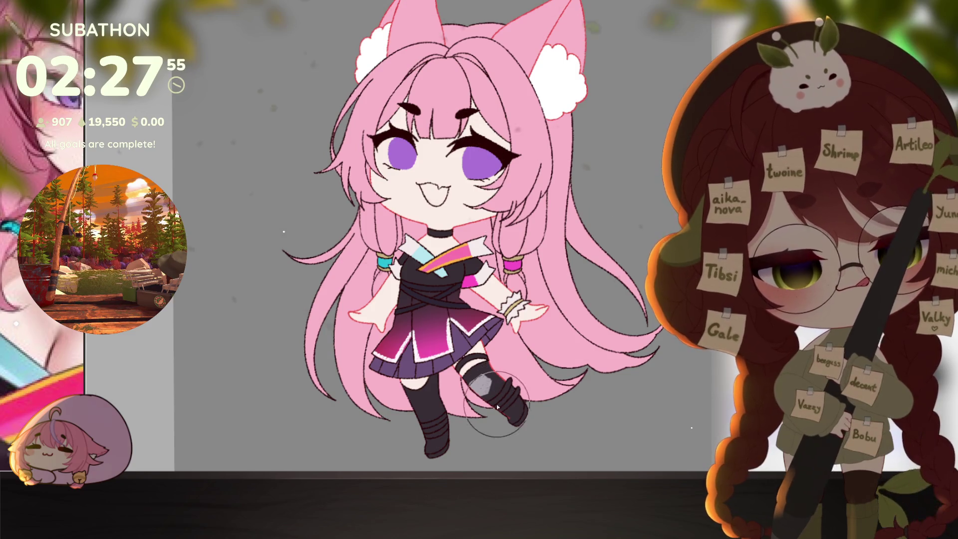
{"action": "scroll", "coordinate": [498, 407], "scroll_direction": "up", "scroll_amount": 3}
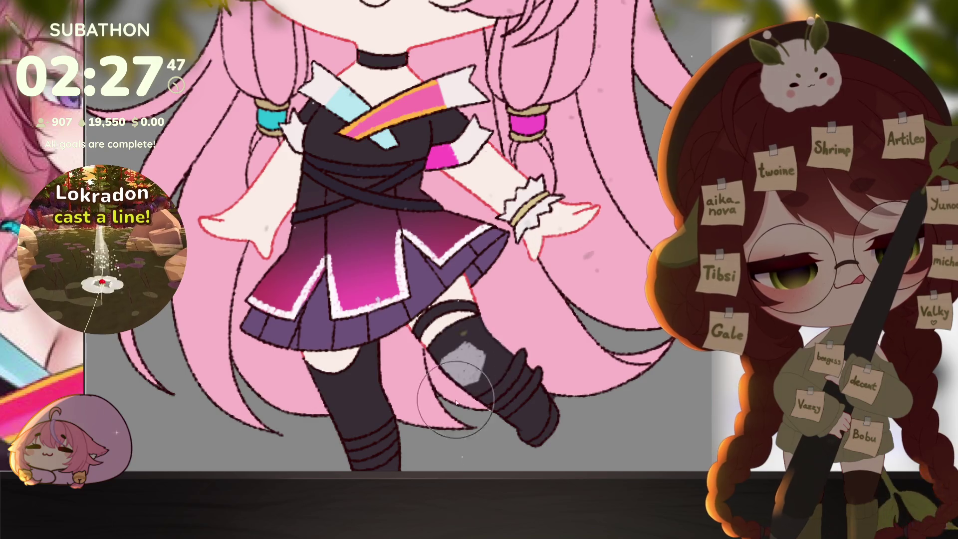
{"action": "scroll", "coordinate": [594, 299], "scroll_direction": "down", "scroll_amount": 2}
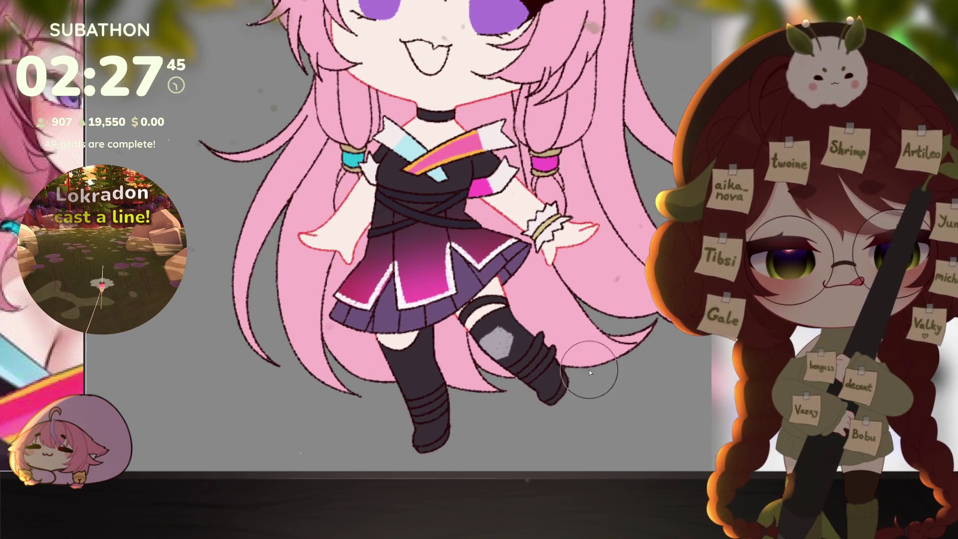
{"action": "scroll", "coordinate": [589, 369], "scroll_direction": "down", "scroll_amount": 4}
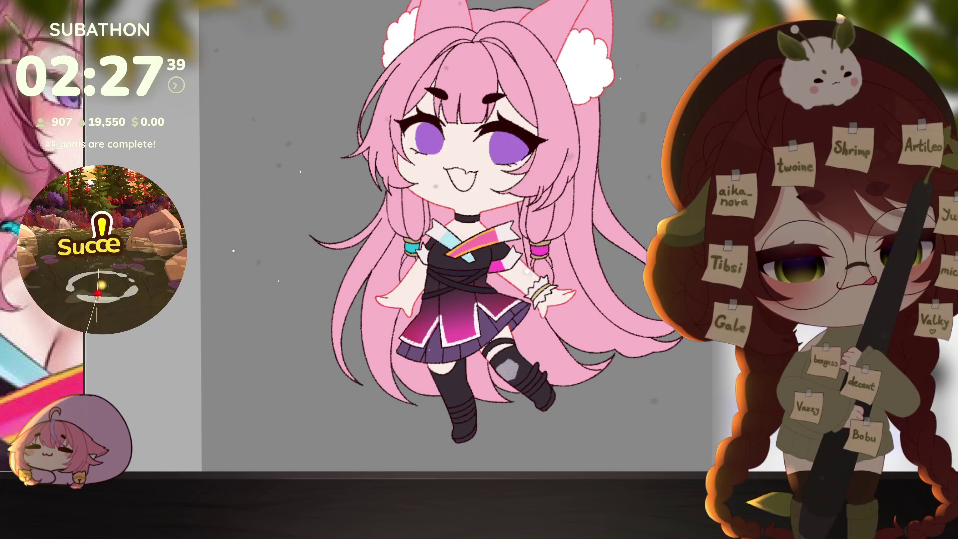
{"action": "scroll", "coordinate": [537, 419], "scroll_direction": "up", "scroll_amount": 3}
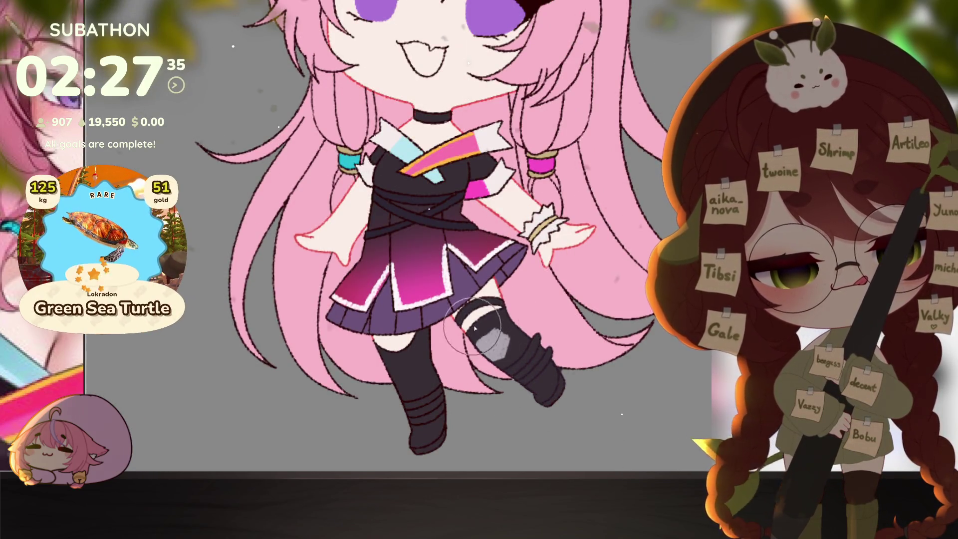
{"action": "left_click_drag", "start_coordinate": [451, 420], "coordinate": [512, 373]}
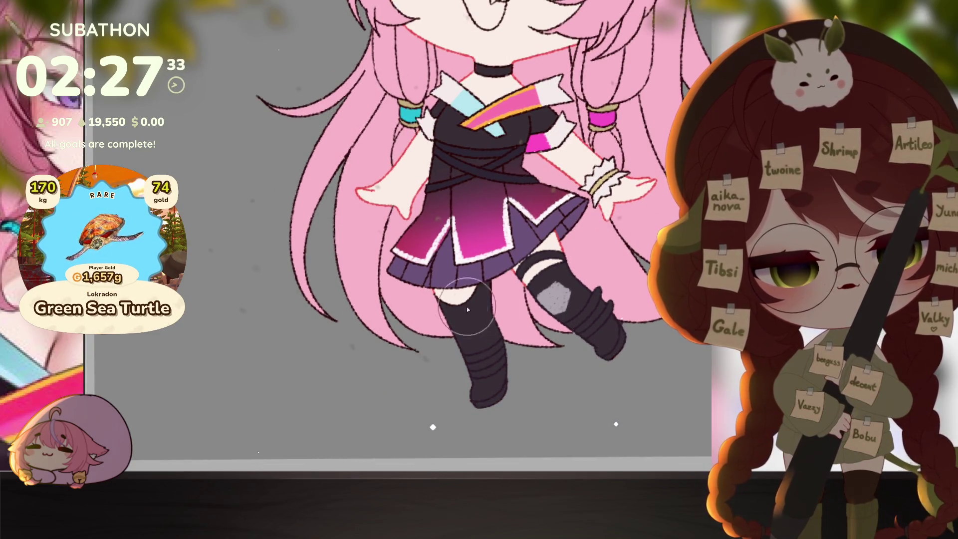
{"action": "scroll", "coordinate": [649, 365], "scroll_direction": "down", "scroll_amount": 3}
{"action": "scroll", "coordinate": [649, 365], "scroll_direction": "up", "scroll_amount": 5}
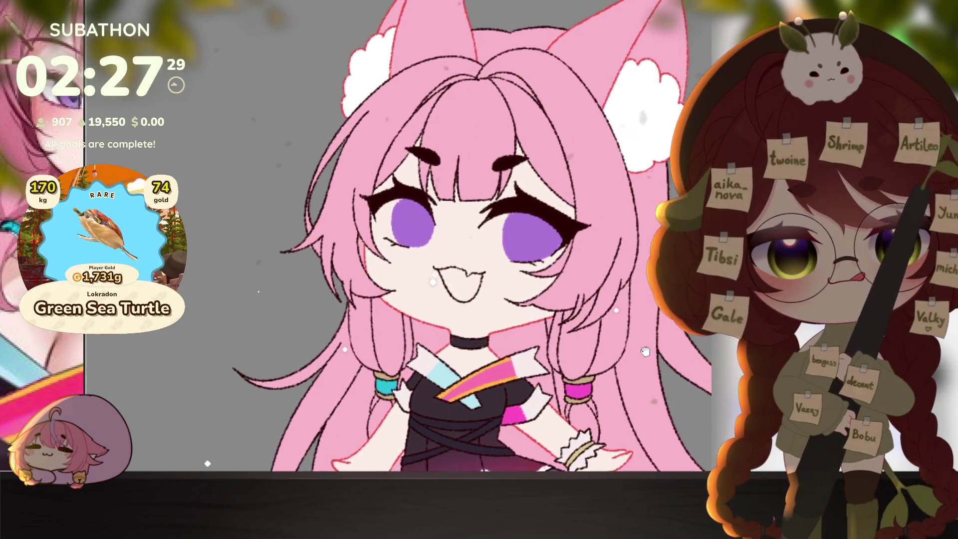
{"action": "left_click_drag", "start_coordinate": [624, 420], "coordinate": [627, 374]}
{"action": "scroll", "coordinate": [627, 375], "scroll_direction": "down", "scroll_amount": 2}
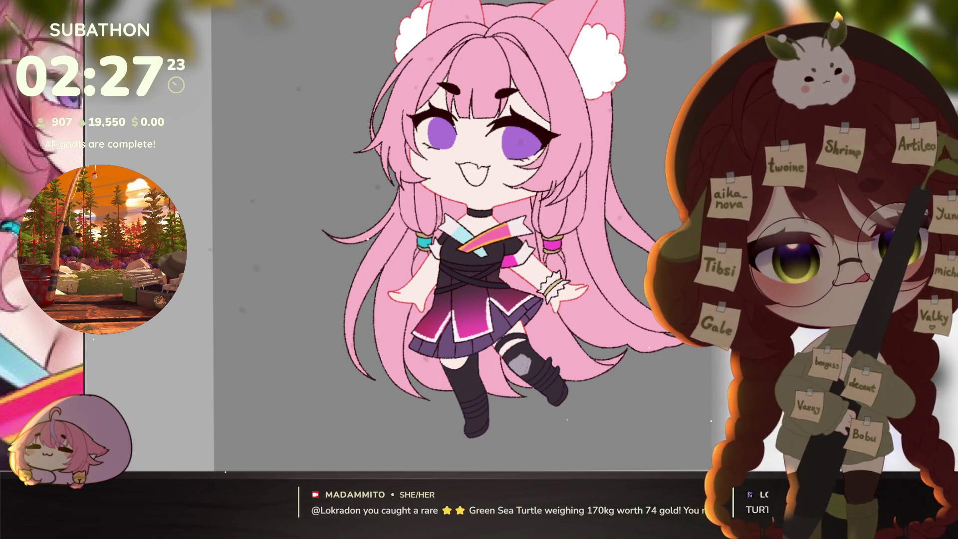
{"action": "mouse_move", "coordinate": [634, 341]}
{"action": "left_mouse_down"}
{"action": "mouse_move", "coordinate": [627, 355]}
{"action": "mouse_move", "coordinate": [653, 331]}
{"action": "left_mouse_up"}
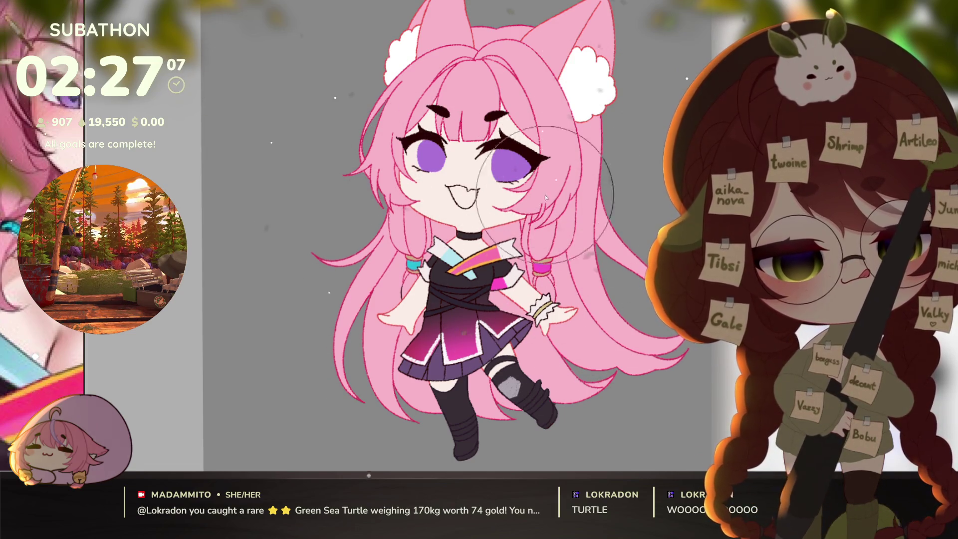
{"action": "scroll", "coordinate": [610, 365], "scroll_direction": "down", "scroll_amount": 2}
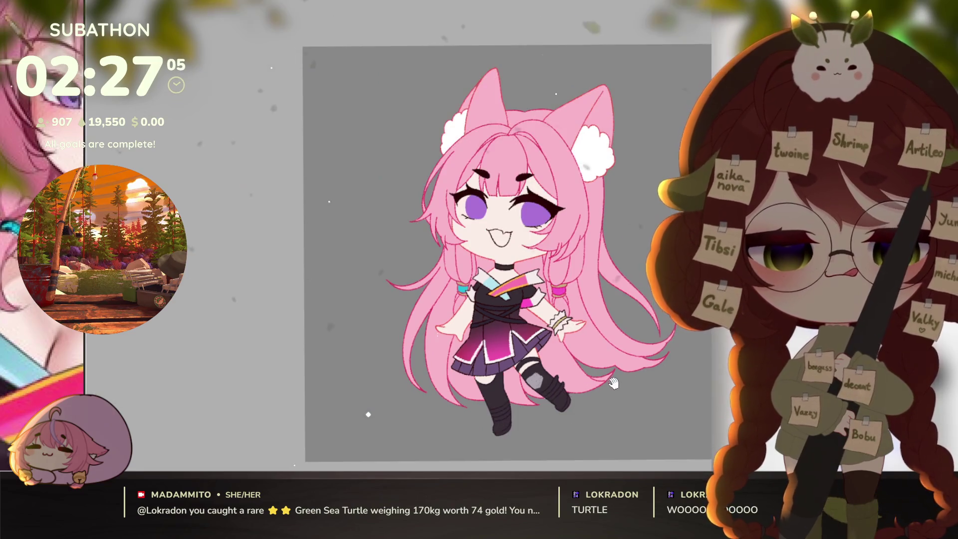
{"action": "scroll", "coordinate": [608, 371], "scroll_direction": "up", "scroll_amount": 2}
{"action": "scroll", "coordinate": [607, 377], "scroll_direction": "down", "scroll_amount": 2}
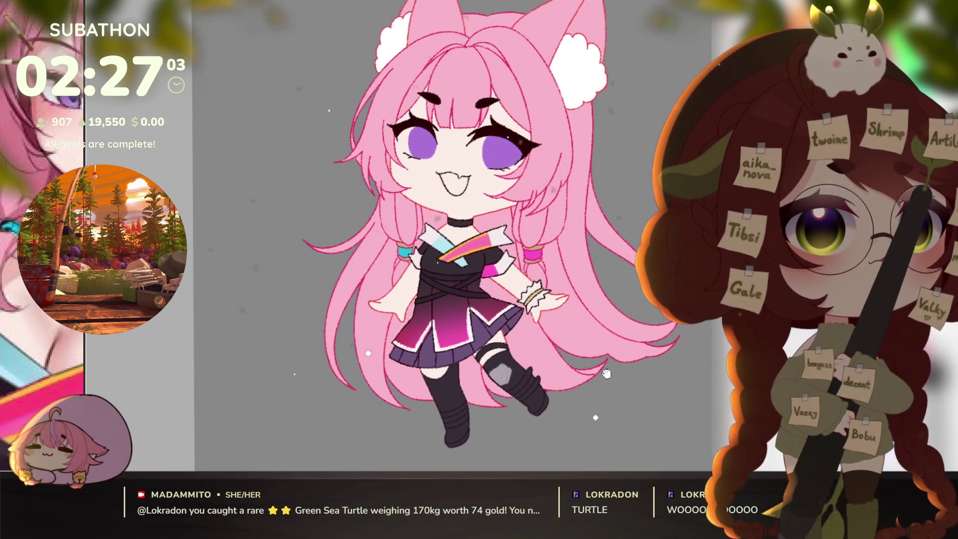
{"action": "scroll", "coordinate": [600, 375], "scroll_direction": "up", "scroll_amount": 2}
{"action": "left_click_drag", "start_coordinate": [610, 365], "coordinate": [612, 388]}
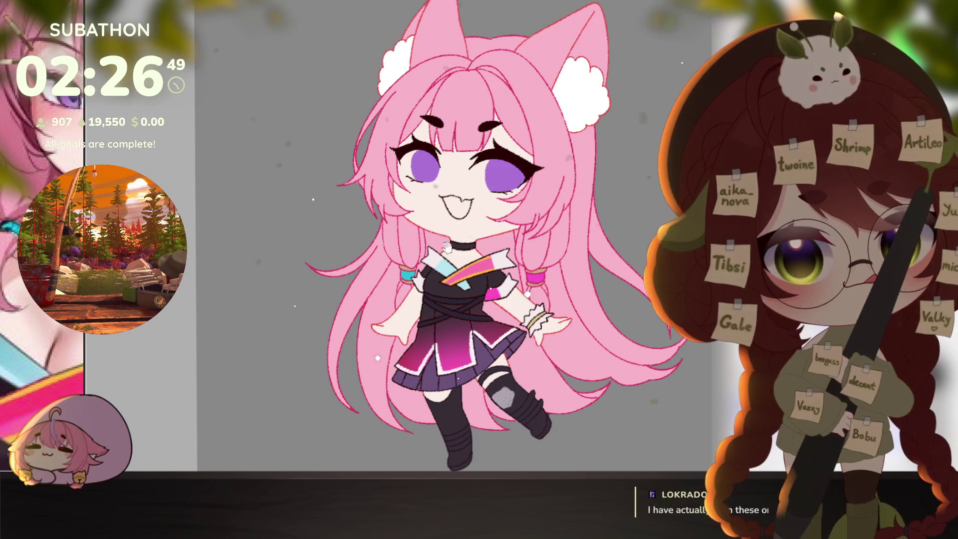
- Rotate the view onto the dress and darken the black top and its cross straps
{"action": "scroll", "coordinate": [445, 246], "scroll_direction": "up", "scroll_amount": 3}
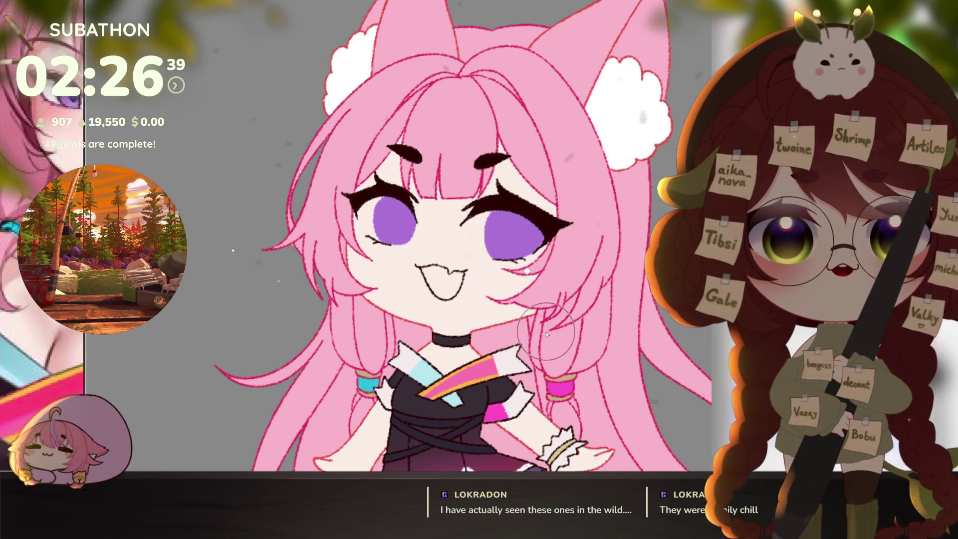
{"action": "mouse_move", "coordinate": [546, 335]}
{"action": "left_mouse_down"}
{"action": "mouse_move", "coordinate": [630, 342]}
{"action": "mouse_move", "coordinate": [613, 250]}
{"action": "mouse_move", "coordinate": [574, 149]}
{"action": "mouse_move", "coordinate": [539, 334]}
{"action": "left_mouse_up"}
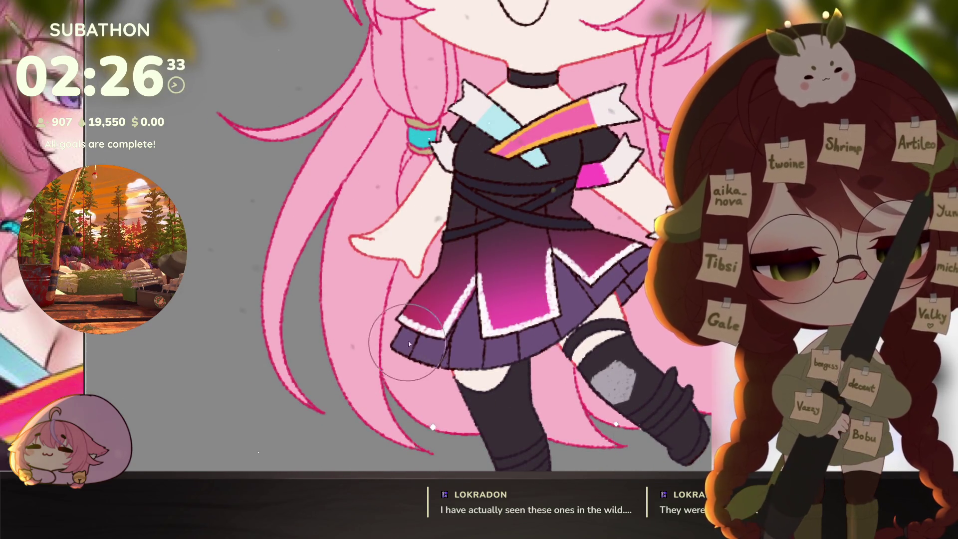
{"action": "key", "text": "4"}
{"action": "key", "text": "4"}
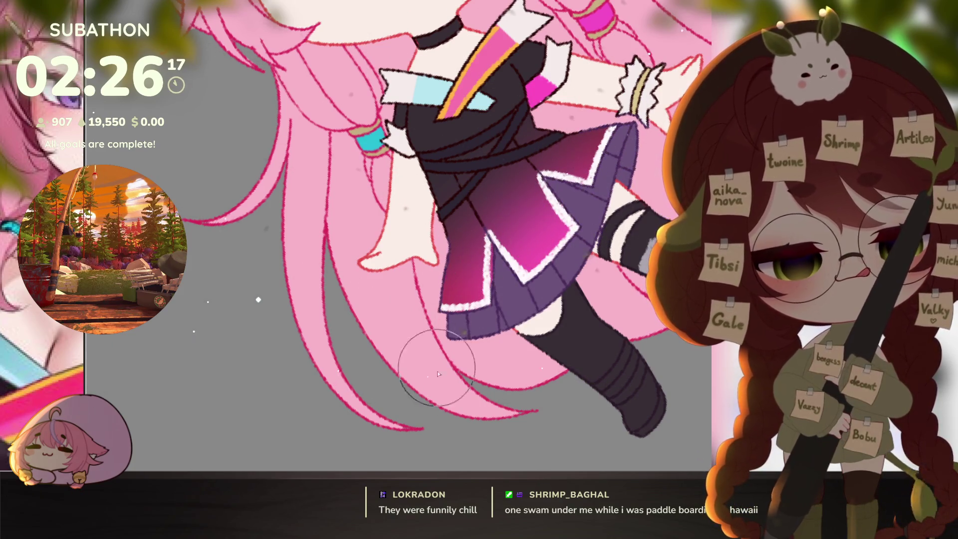
{"action": "scroll", "coordinate": [439, 235], "scroll_direction": "down", "scroll_amount": 3}
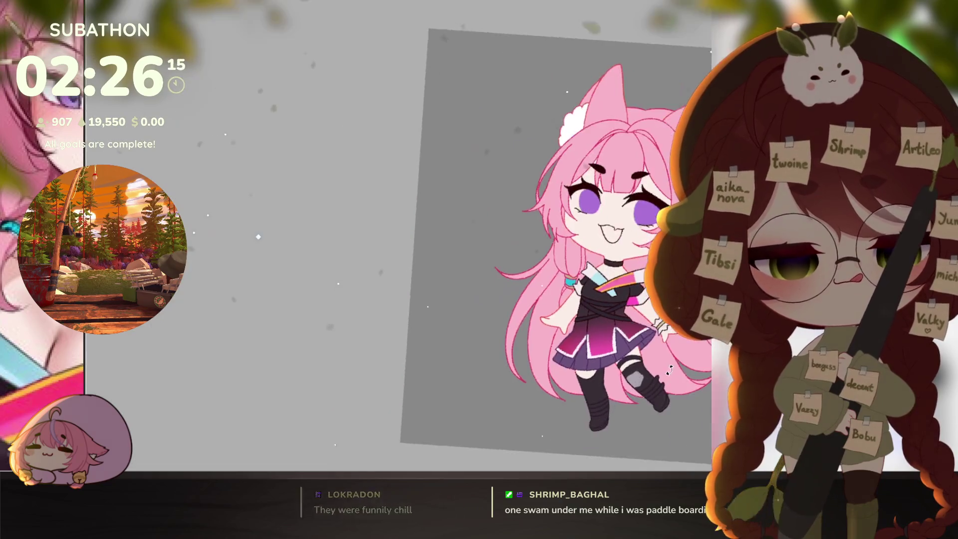
{"action": "scroll", "coordinate": [626, 352], "scroll_direction": "up", "scroll_amount": 4}
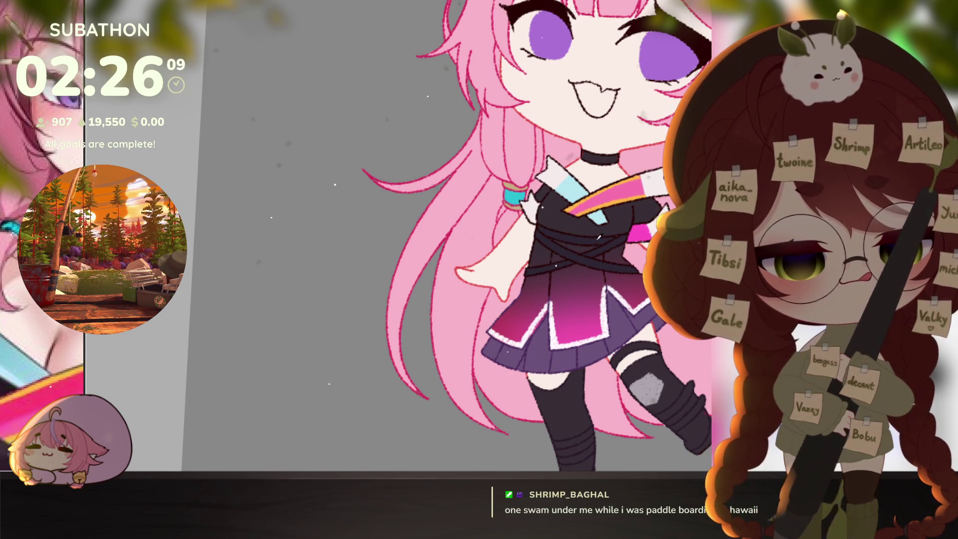
{"action": "mouse_move", "coordinate": [599, 237]}
{"action": "left_mouse_down"}
{"action": "mouse_move", "coordinate": [544, 199]}
{"action": "mouse_move", "coordinate": [637, 261]}
{"action": "left_mouse_up"}
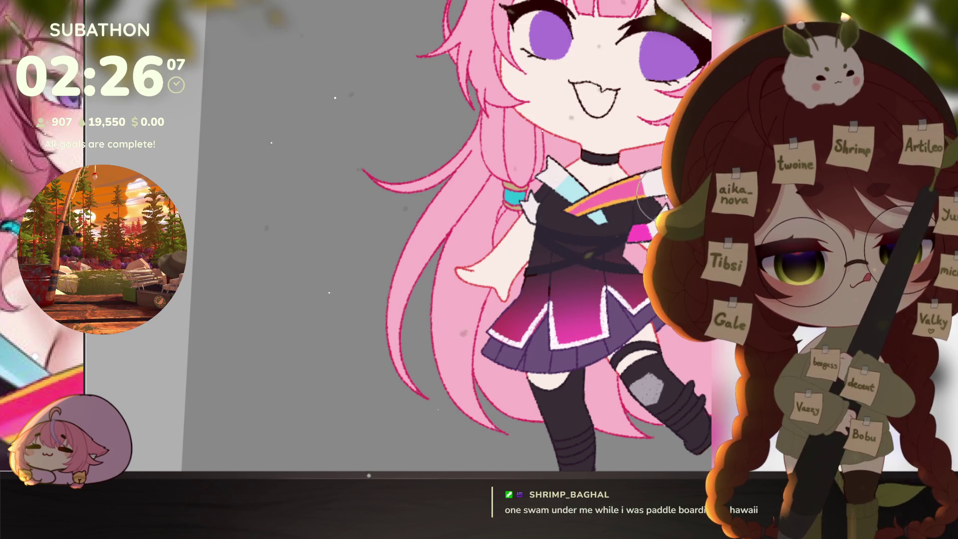
{"action": "left_click_drag", "start_coordinate": [663, 197], "coordinate": [539, 288]}
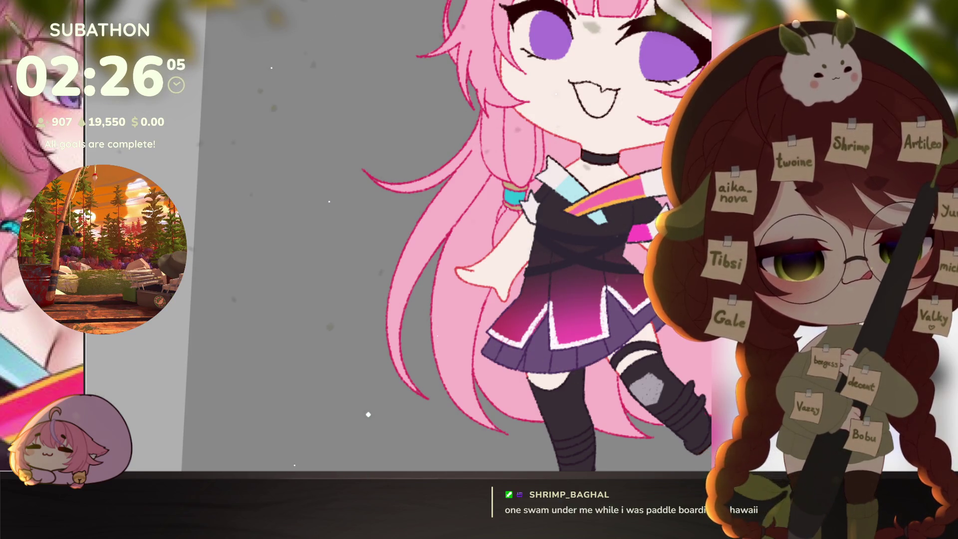
- Zoom out to review more of the character
{"action": "scroll", "coordinate": [580, 301], "scroll_direction": "up", "scroll_amount": 5}
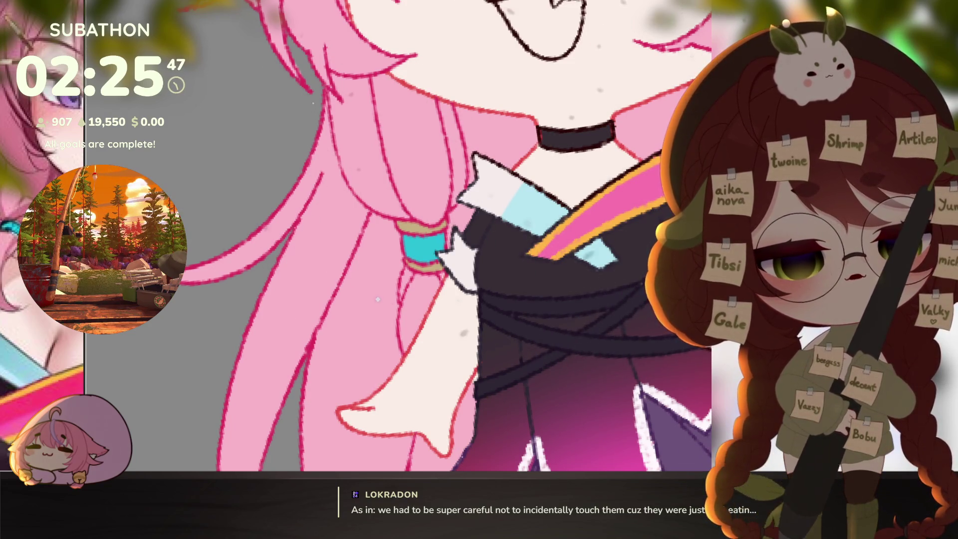
{"action": "left_click", "coordinate": [652, 373]}
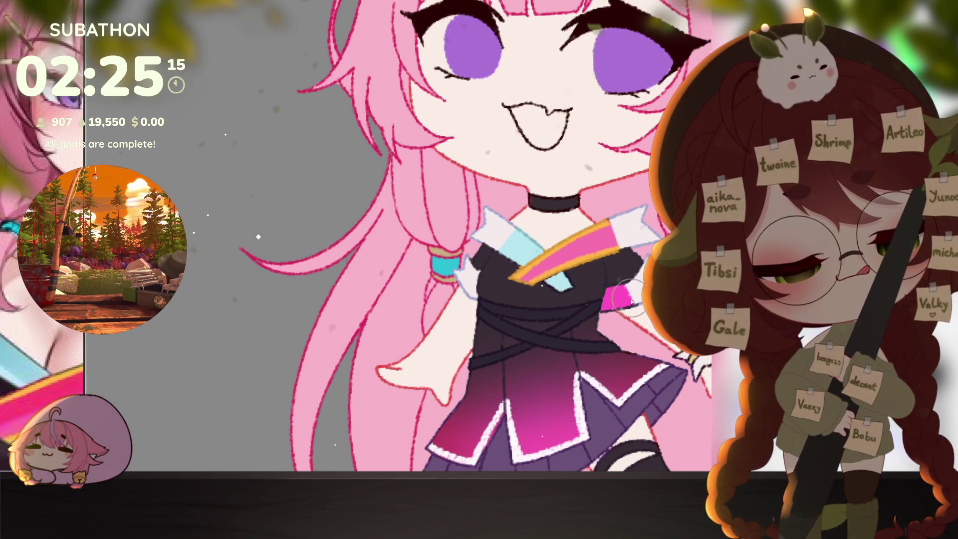
{"action": "scroll", "coordinate": [545, 292], "scroll_direction": "down", "scroll_amount": 4}
{"action": "scroll", "coordinate": [624, 323], "scroll_direction": "up", "scroll_amount": 4}
{"action": "scroll", "coordinate": [624, 323], "scroll_direction": "up", "scroll_amount": 1}
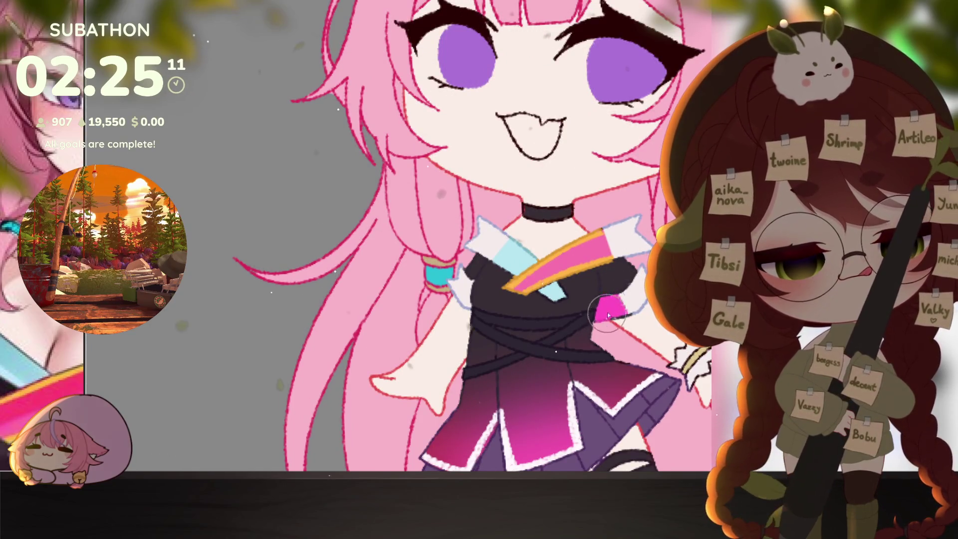
{"action": "scroll", "coordinate": [638, 335], "scroll_direction": "down", "scroll_amount": 3}
{"action": "scroll", "coordinate": [638, 342], "scroll_direction": "up", "scroll_amount": 2}
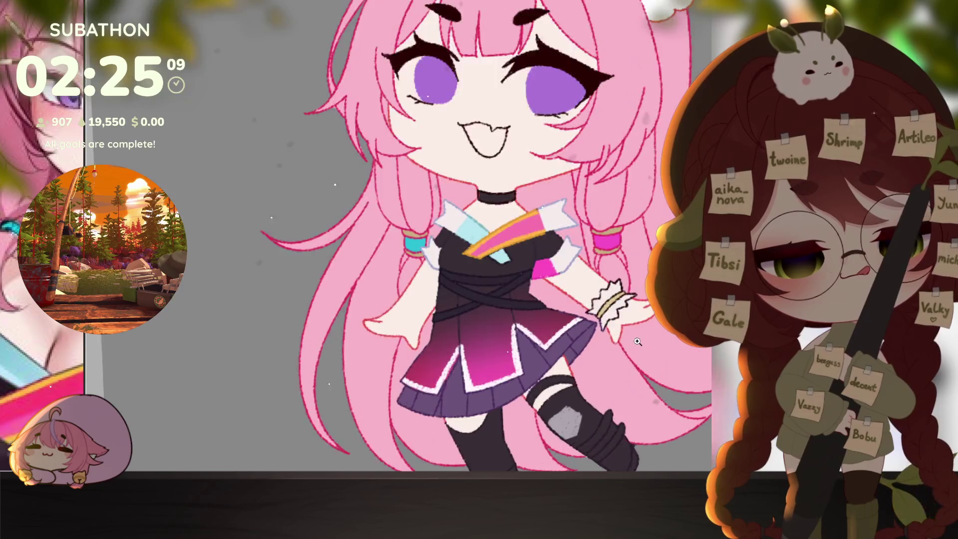
{"action": "scroll", "coordinate": [638, 341], "scroll_direction": "up", "scroll_amount": 1}
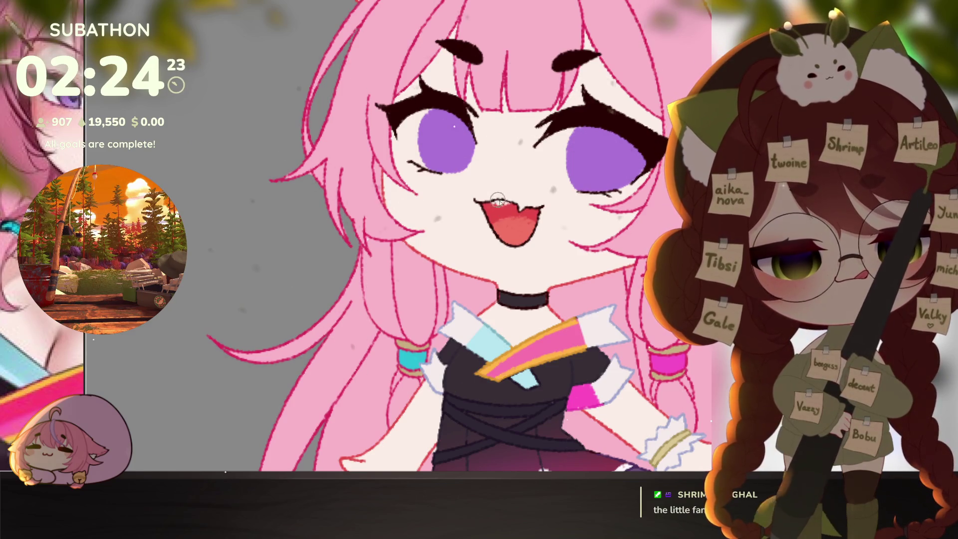
{"action": "scroll", "coordinate": [601, 242], "scroll_direction": "up", "scroll_amount": 3}
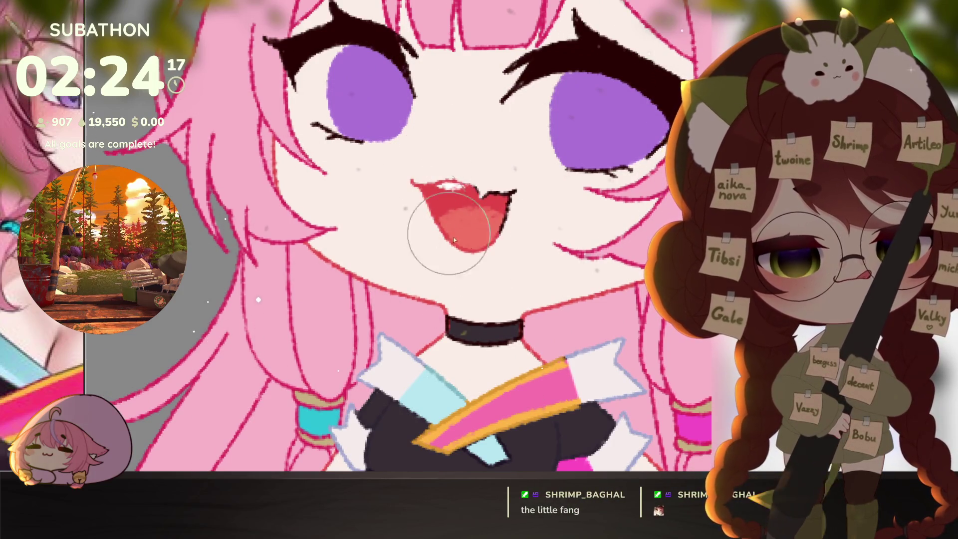
{"action": "left_click", "coordinate": [612, 327], "text": "alt"}
{"action": "left_click", "coordinate": [612, 326], "text": "alt"}
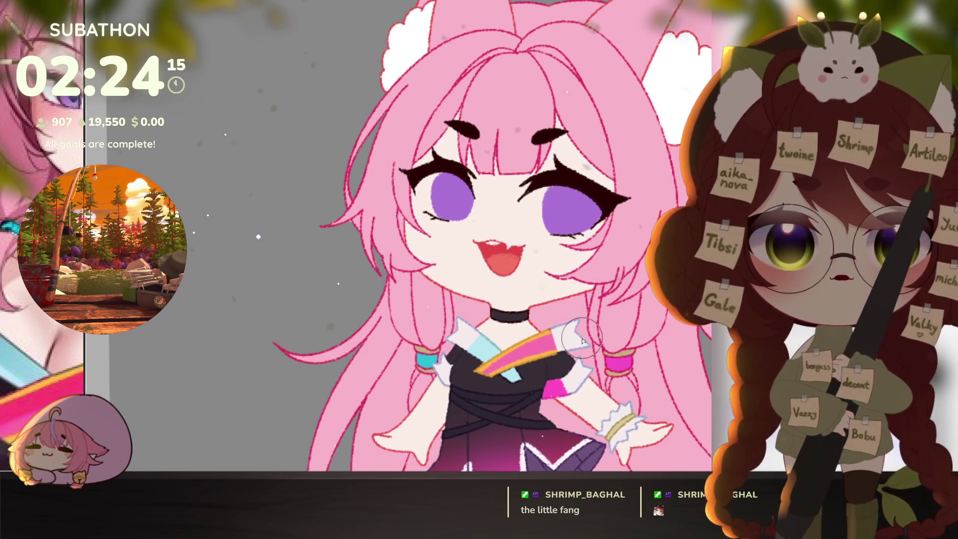
{"action": "scroll", "coordinate": [628, 334], "scroll_direction": "down", "scroll_amount": 2}
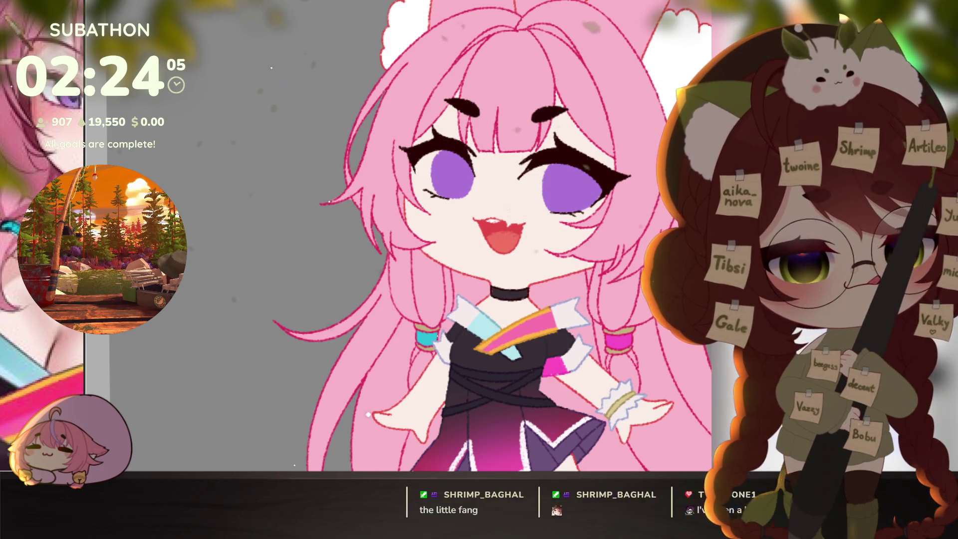
{"action": "scroll", "coordinate": [549, 311], "scroll_direction": "up", "scroll_amount": 2}
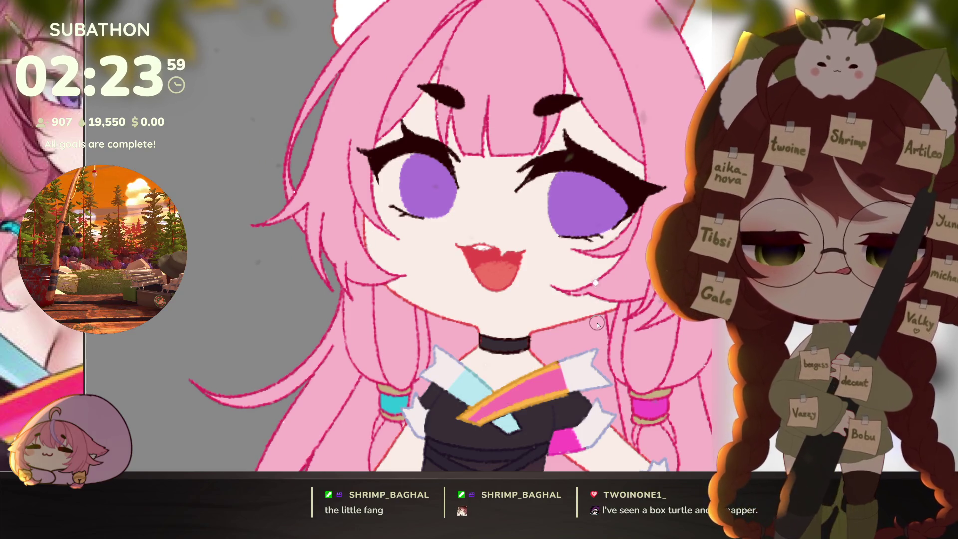
{"action": "scroll", "coordinate": [549, 197], "scroll_direction": "up", "scroll_amount": 1}
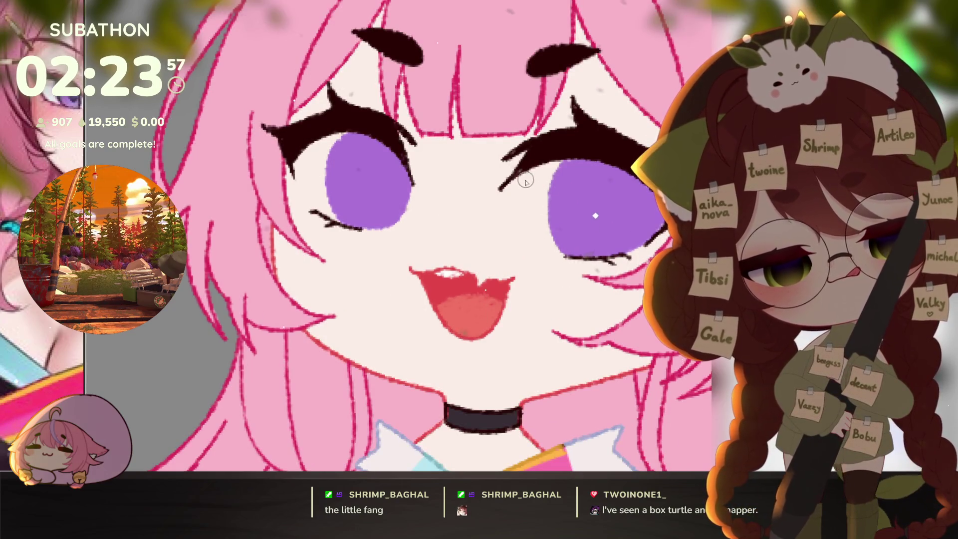
- Outline and fill both eyes in dark red, then delete it to leave white eye bases
{"action": "mouse_move", "coordinate": [521, 169]}
{"action": "left_mouse_down"}
{"action": "mouse_move", "coordinate": [514, 237]}
{"action": "mouse_move", "coordinate": [556, 252]}
{"action": "left_mouse_up"}
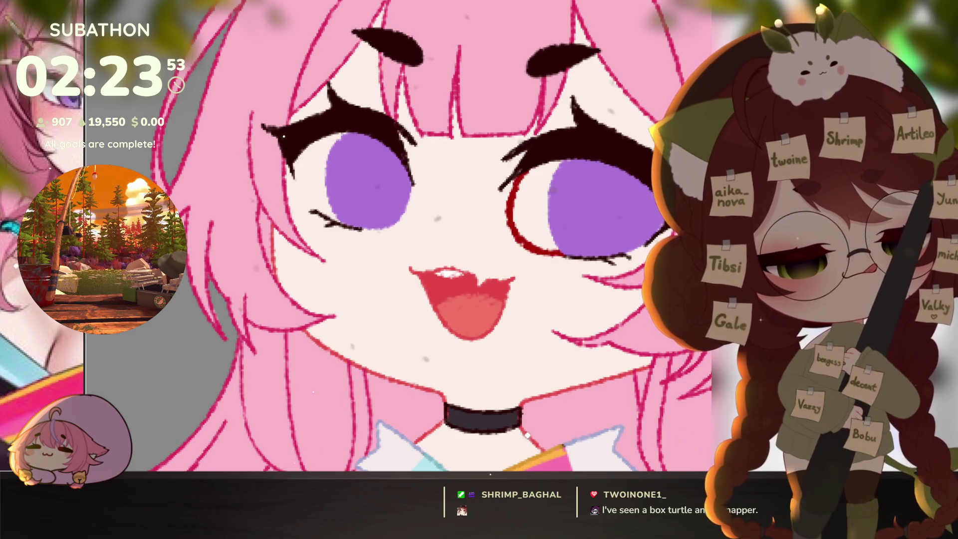
{"action": "mouse_move", "coordinate": [559, 267]}
{"action": "left_mouse_down"}
{"action": "mouse_move", "coordinate": [649, 235]}
{"action": "mouse_move", "coordinate": [640, 244]}
{"action": "left_mouse_up"}
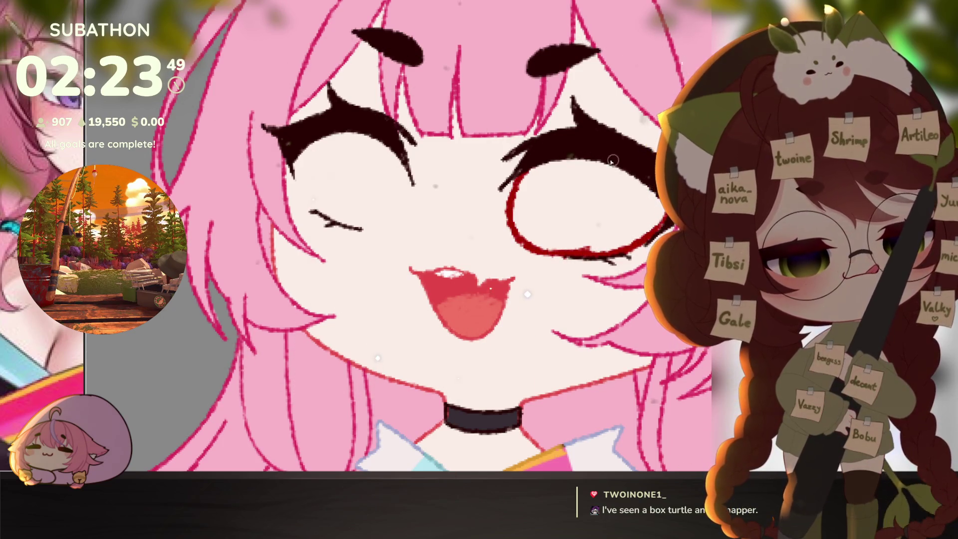
{"action": "left_click", "coordinate": [565, 227]}
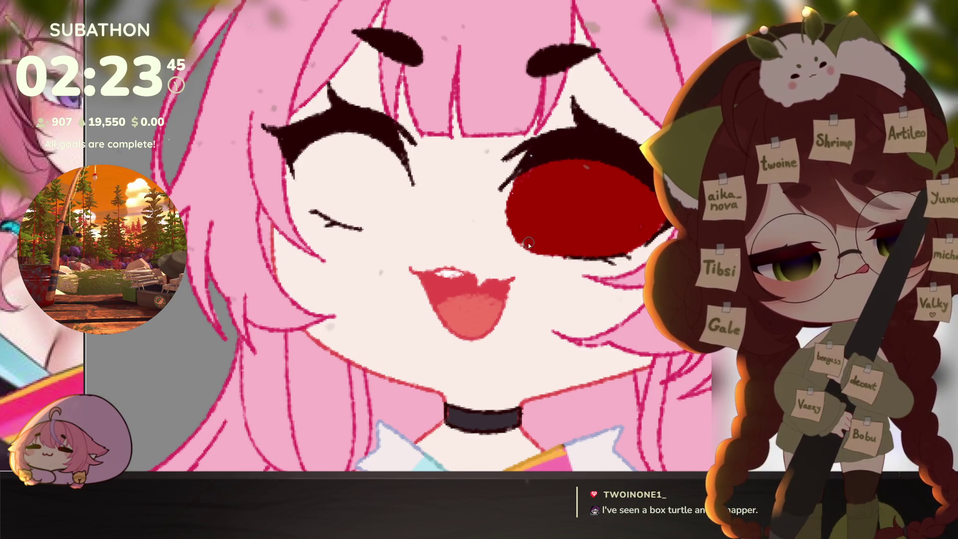
{"action": "mouse_move", "coordinate": [295, 165]}
{"action": "left_mouse_down"}
{"action": "mouse_move", "coordinate": [330, 217]}
{"action": "mouse_move", "coordinate": [374, 227]}
{"action": "mouse_move", "coordinate": [338, 220]}
{"action": "mouse_move", "coordinate": [401, 212]}
{"action": "mouse_move", "coordinate": [412, 182]}
{"action": "mouse_move", "coordinate": [385, 140]}
{"action": "left_mouse_up"}
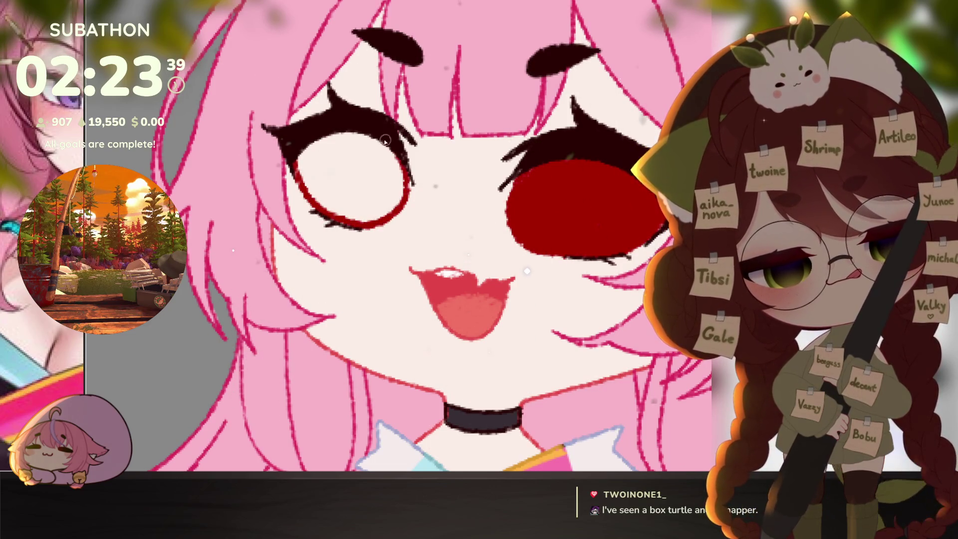
{"action": "left_click", "coordinate": [358, 169]}
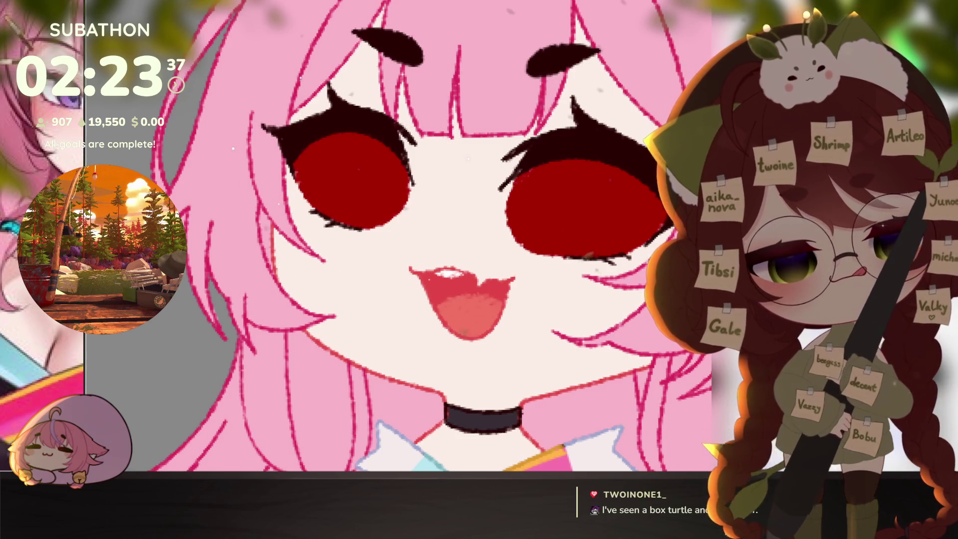
{"action": "key", "text": "Delete"}
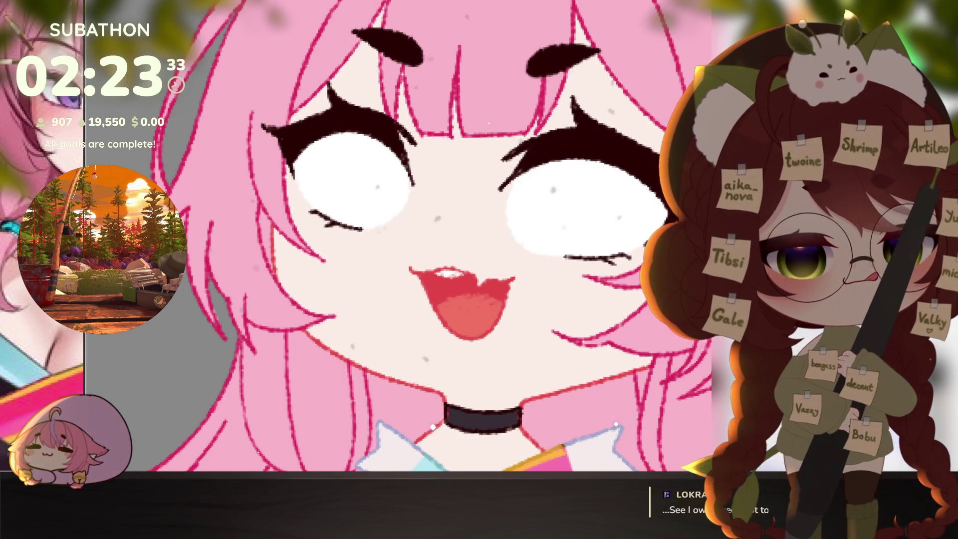
- Shade the tops of both eye whites blue-grey and bring back the purple irises
{"action": "left_click_drag", "start_coordinate": [499, 250], "coordinate": [552, 216]}
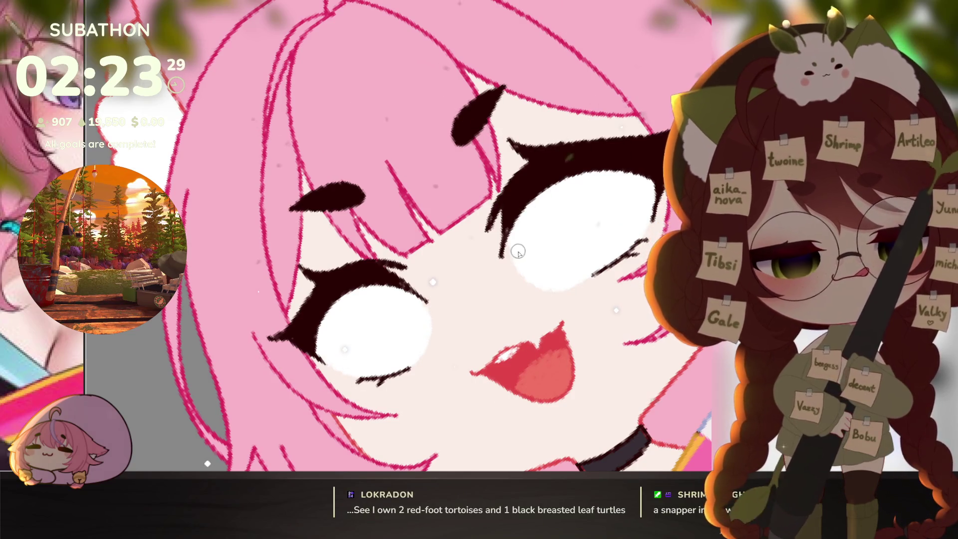
{"action": "mouse_move", "coordinate": [502, 274]}
{"action": "left_mouse_down"}
{"action": "mouse_move", "coordinate": [528, 206]}
{"action": "mouse_move", "coordinate": [492, 292]}
{"action": "mouse_move", "coordinate": [536, 249]}
{"action": "left_mouse_up"}
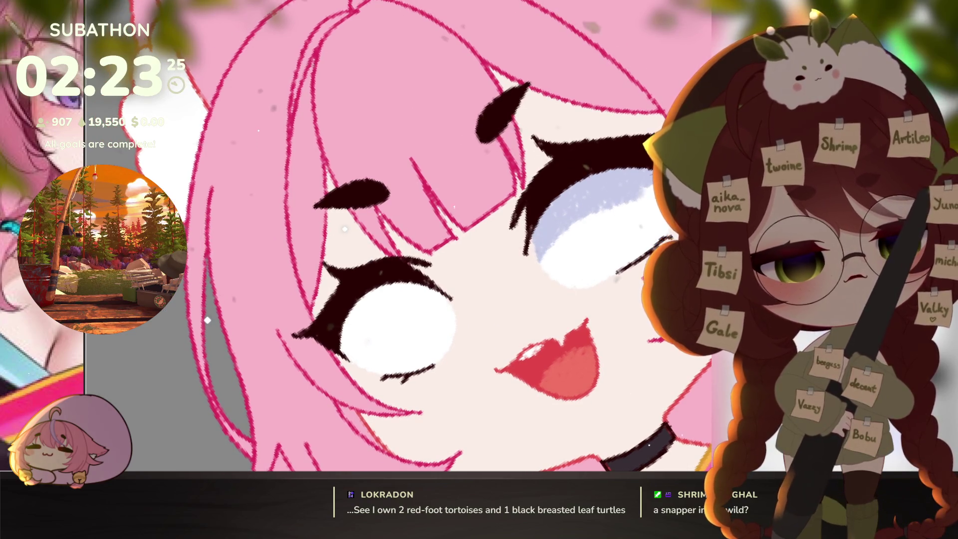
{"action": "left_click_drag", "start_coordinate": [359, 314], "coordinate": [414, 299]}
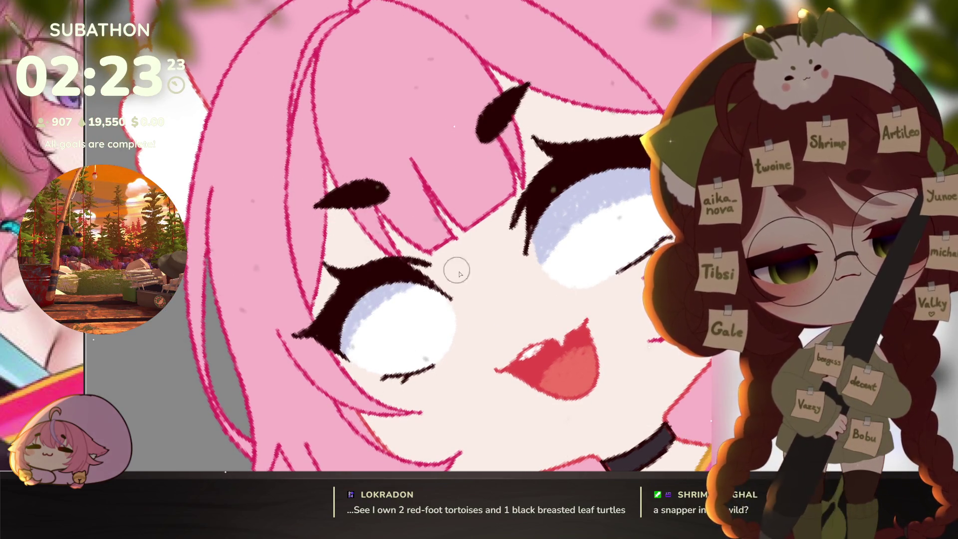
{"action": "mouse_move", "coordinate": [457, 271]}
{"action": "left_mouse_down"}
{"action": "mouse_move", "coordinate": [474, 283]}
{"action": "mouse_move", "coordinate": [447, 285]}
{"action": "mouse_move", "coordinate": [346, 351]}
{"action": "left_mouse_up"}
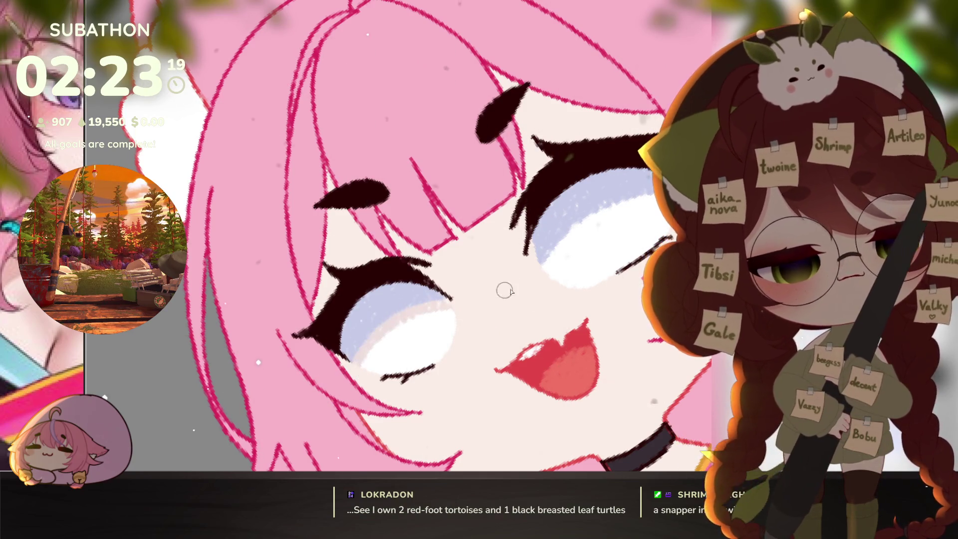
{"action": "left_click_drag", "start_coordinate": [532, 277], "coordinate": [619, 200]}
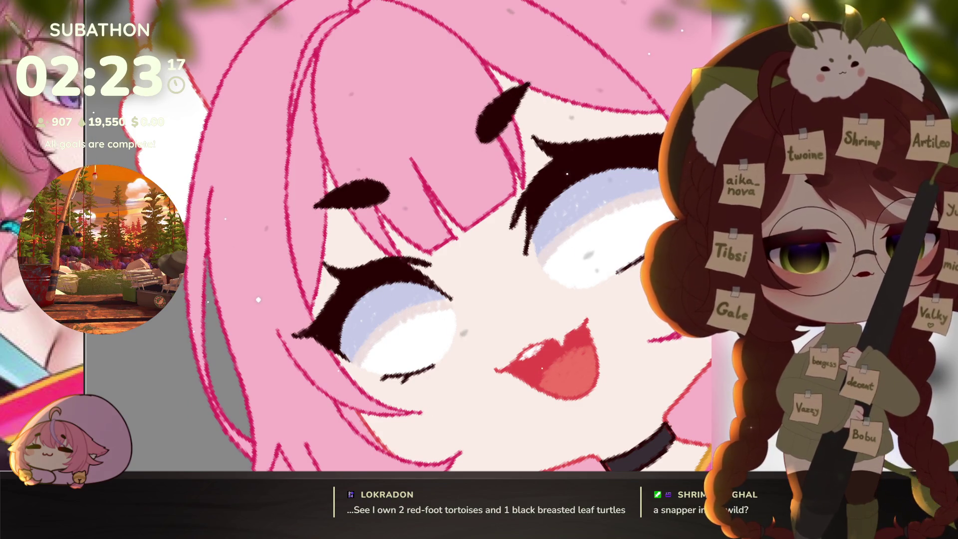
{"action": "key", "text": "ctrl+z"}
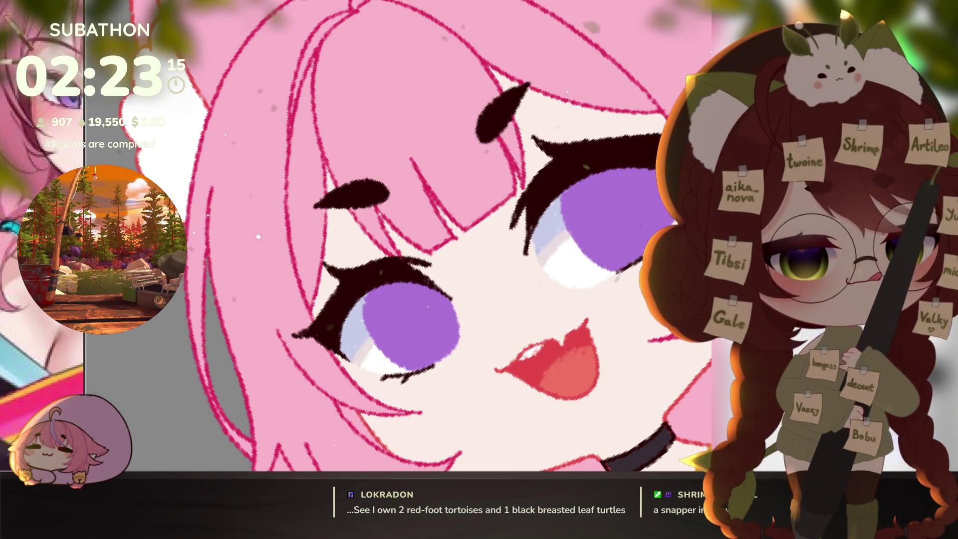
- Shade the top of each iris a darker purple
{"action": "scroll", "coordinate": [608, 421], "scroll_direction": "down", "scroll_amount": 5}
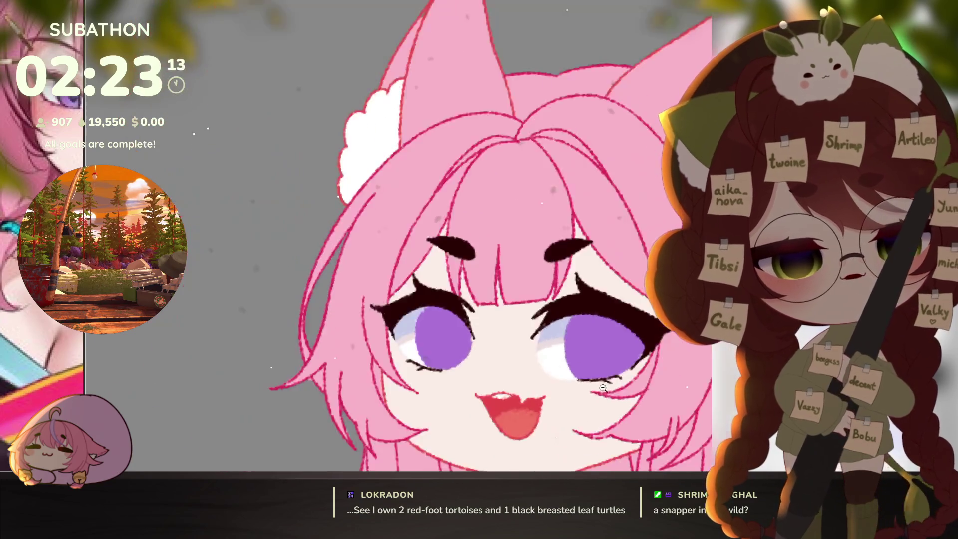
{"action": "scroll", "coordinate": [608, 421], "scroll_direction": "up", "scroll_amount": 5}
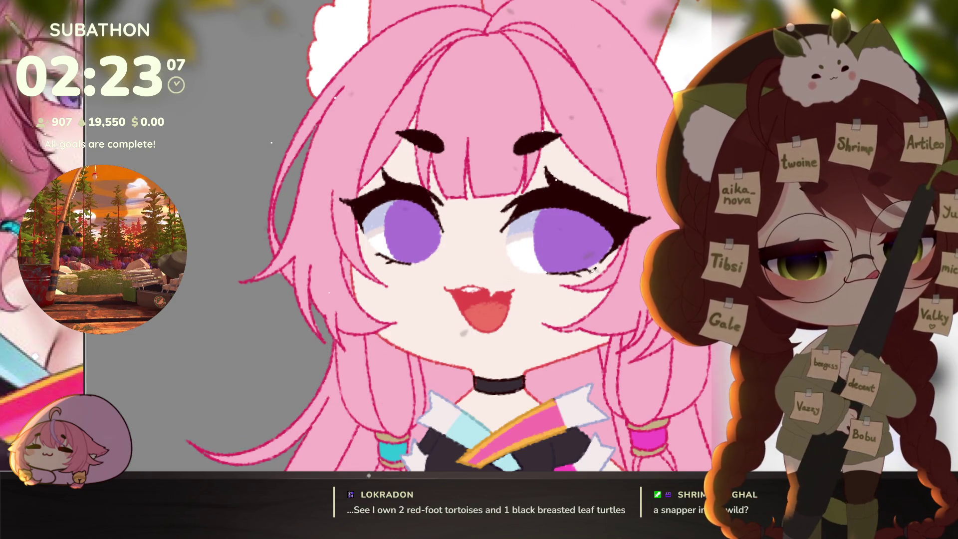
{"action": "mouse_move", "coordinate": [594, 270]}
{"action": "left_mouse_down"}
{"action": "mouse_move", "coordinate": [559, 250]}
{"action": "mouse_move", "coordinate": [594, 214]}
{"action": "mouse_move", "coordinate": [532, 256]}
{"action": "mouse_move", "coordinate": [573, 205]}
{"action": "mouse_move", "coordinate": [544, 275]}
{"action": "left_mouse_up"}
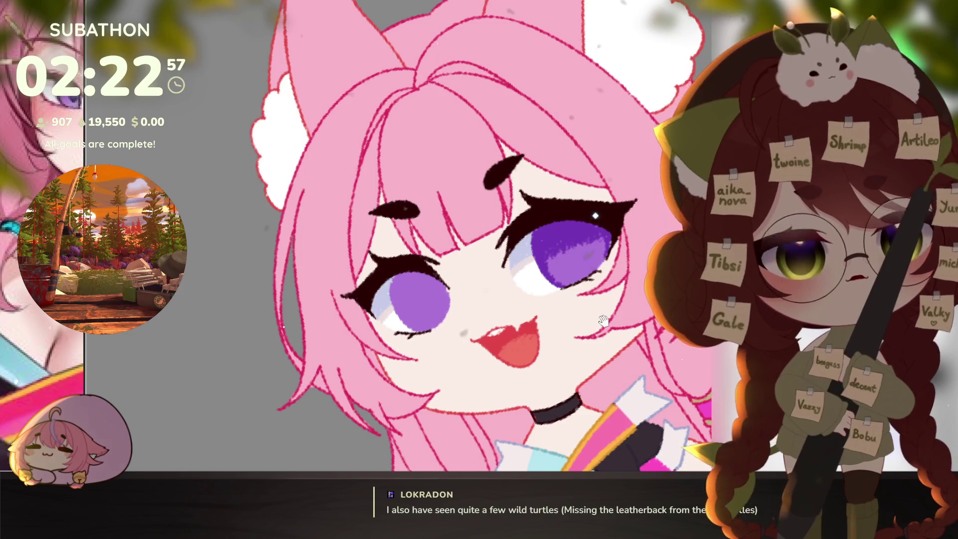
{"action": "left_click_drag", "start_coordinate": [603, 320], "coordinate": [610, 330]}
{"action": "mouse_move", "coordinate": [429, 282]}
{"action": "left_mouse_down"}
{"action": "mouse_move", "coordinate": [399, 299]}
{"action": "mouse_move", "coordinate": [467, 288]}
{"action": "left_mouse_up"}
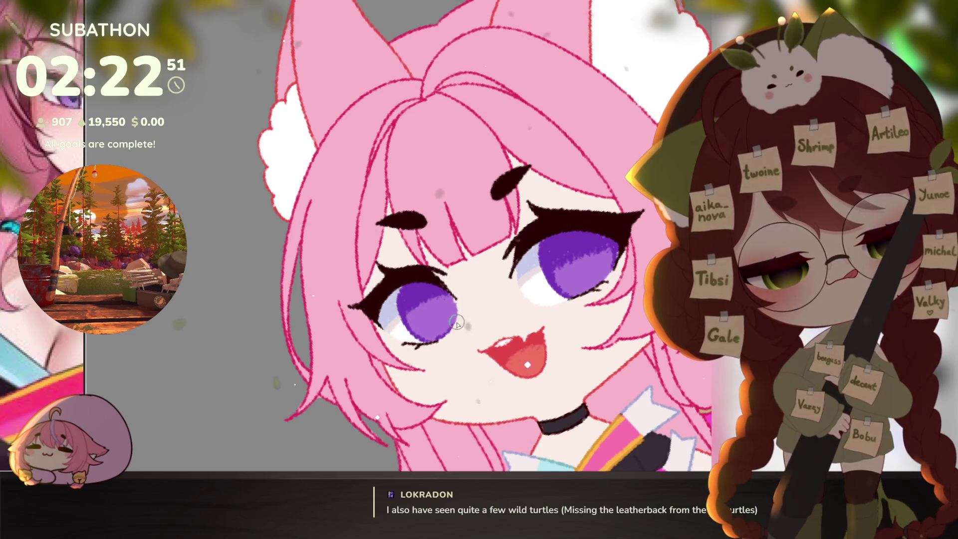
{"action": "mouse_move", "coordinate": [423, 384]}
{"action": "left_mouse_down"}
{"action": "mouse_move", "coordinate": [620, 415]}
{"action": "mouse_move", "coordinate": [433, 296]}
{"action": "left_mouse_up"}
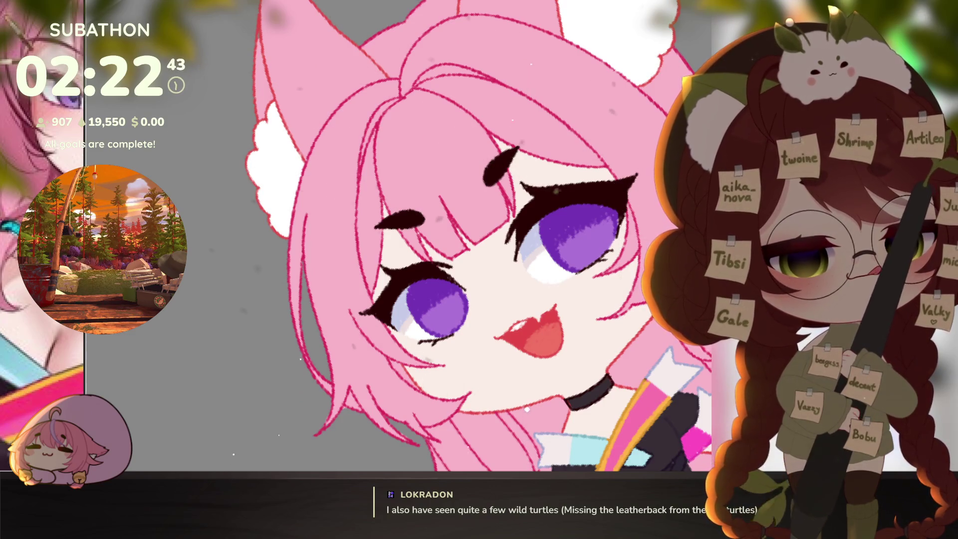
{"action": "left_click_drag", "start_coordinate": [549, 219], "coordinate": [606, 222]}
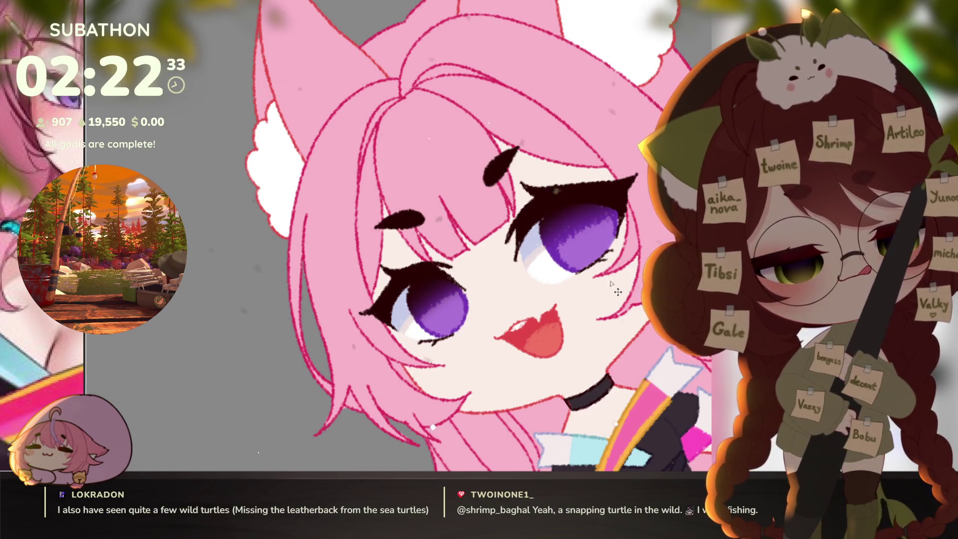
- Try a pink-lavender highlight on the right eye, then undo it
{"action": "scroll", "coordinate": [618, 292], "scroll_direction": "down", "scroll_amount": 5}
{"action": "scroll", "coordinate": [618, 291], "scroll_direction": "up", "scroll_amount": 5}
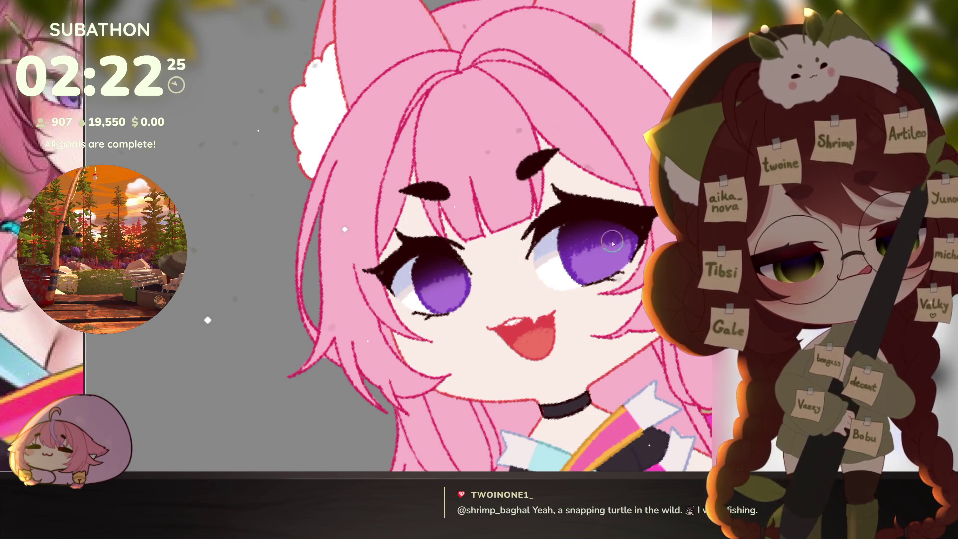
{"action": "mouse_move", "coordinate": [613, 243]}
{"action": "left_mouse_down"}
{"action": "mouse_move", "coordinate": [596, 252]}
{"action": "mouse_move", "coordinate": [603, 255]}
{"action": "left_mouse_up"}
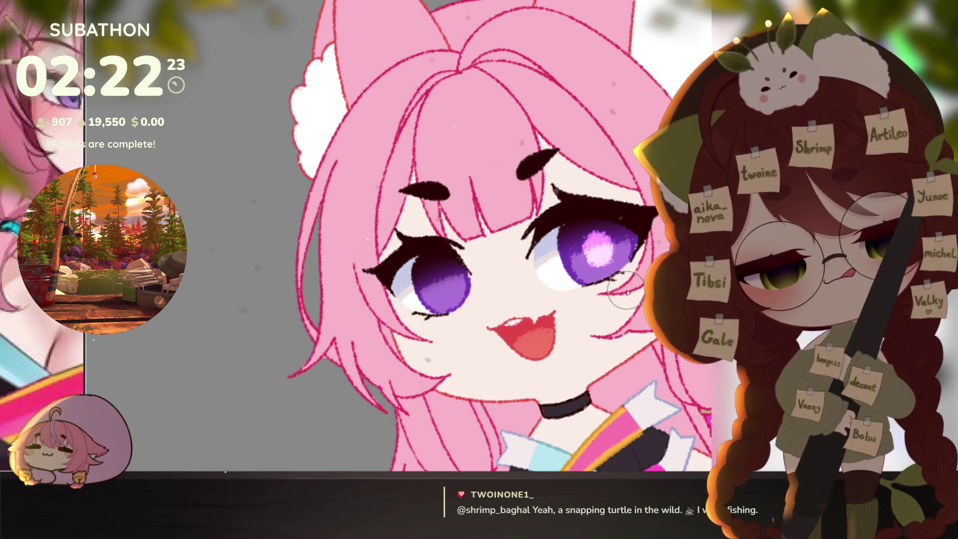
{"action": "key", "text": "ctrl+z"}
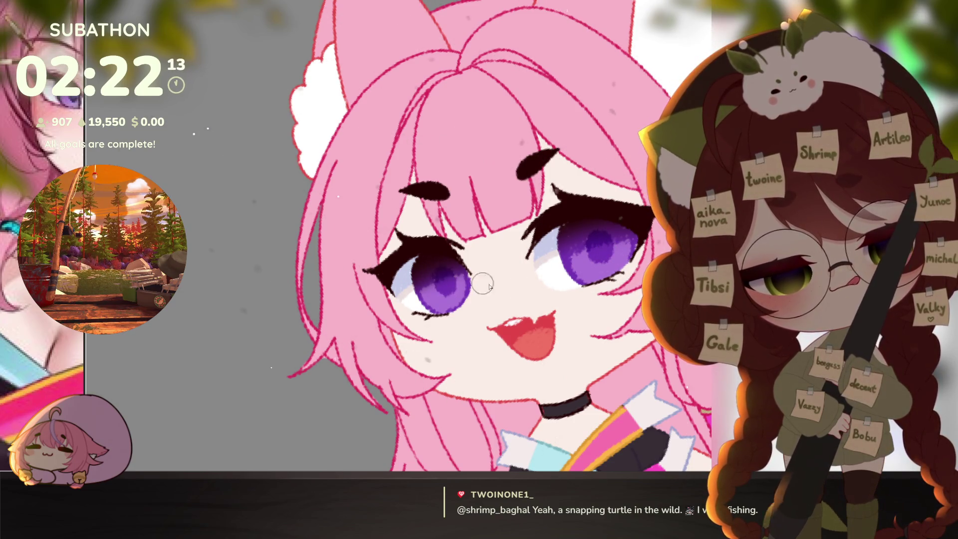
{"action": "scroll", "coordinate": [620, 352], "scroll_direction": "down", "scroll_amount": 10}
{"action": "scroll", "coordinate": [620, 351], "scroll_direction": "up", "scroll_amount": 8}
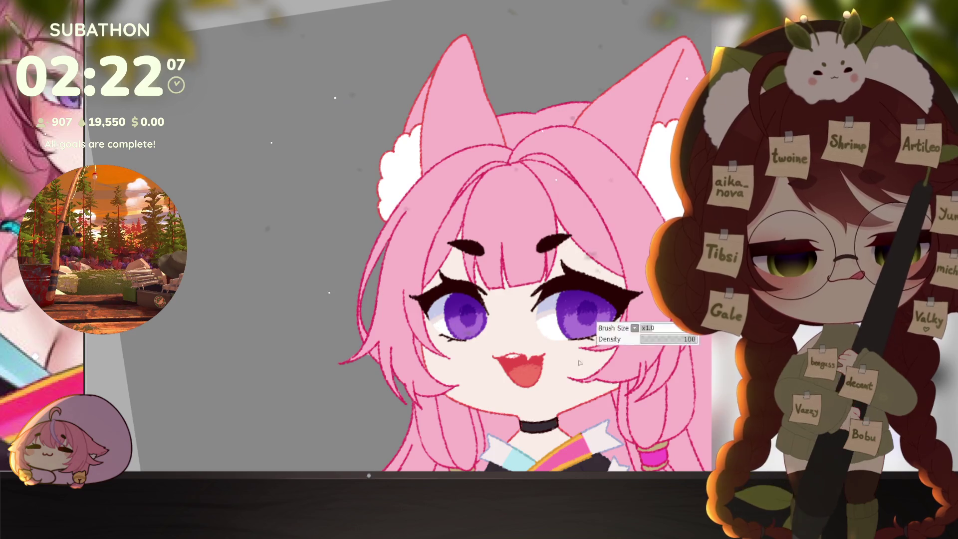
- Airbrush lavender glows into both irises and stroke blue shading along their tops
{"action": "scroll", "coordinate": [584, 355], "scroll_direction": "down", "scroll_amount": 5}
{"action": "scroll", "coordinate": [583, 355], "scroll_direction": "up", "scroll_amount": 6}
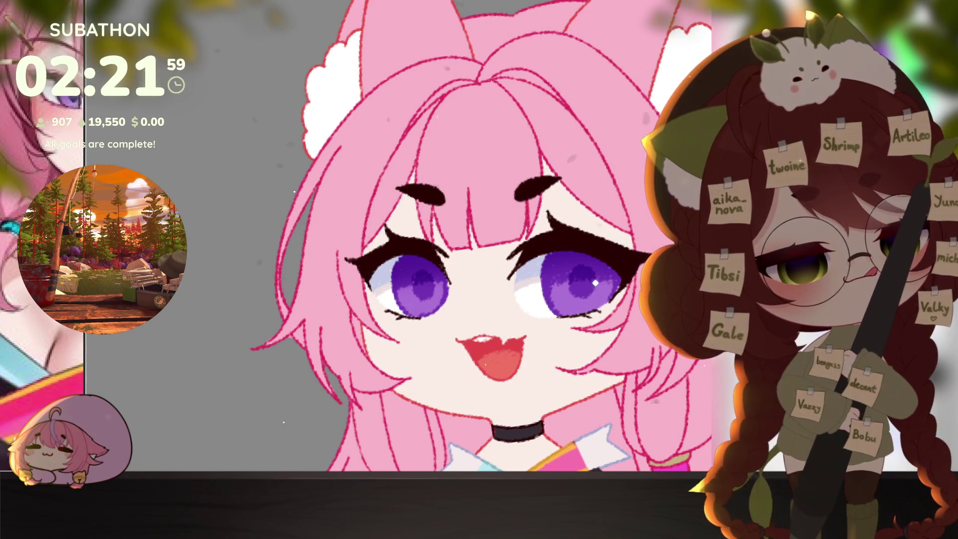
{"action": "mouse_move", "coordinate": [583, 305]}
{"action": "left_mouse_down"}
{"action": "mouse_move", "coordinate": [573, 299]}
{"action": "mouse_move", "coordinate": [576, 312]}
{"action": "mouse_move", "coordinate": [667, 223]}
{"action": "left_mouse_up"}
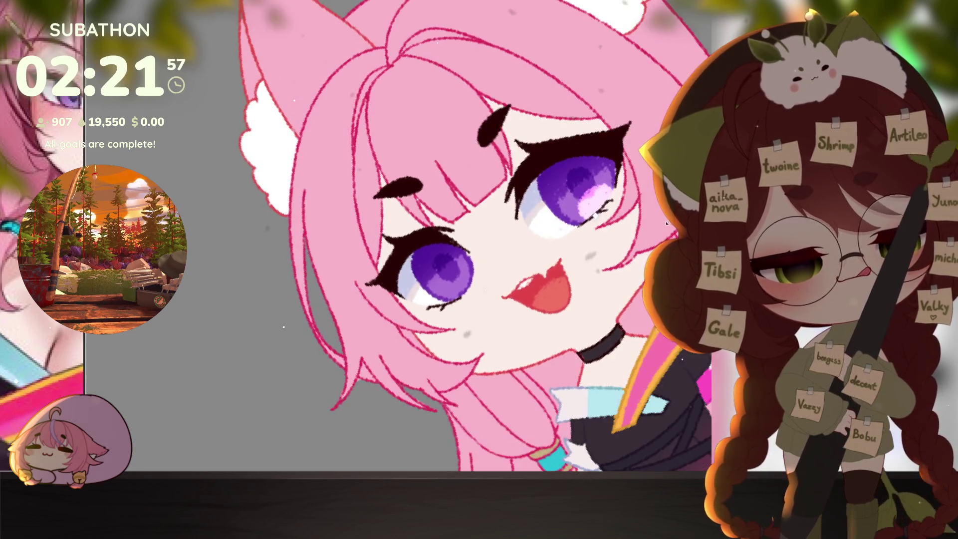
{"action": "left_click_drag", "start_coordinate": [457, 296], "coordinate": [453, 296]}
{"action": "left_click_drag", "start_coordinate": [284, 255], "coordinate": [349, 320]}
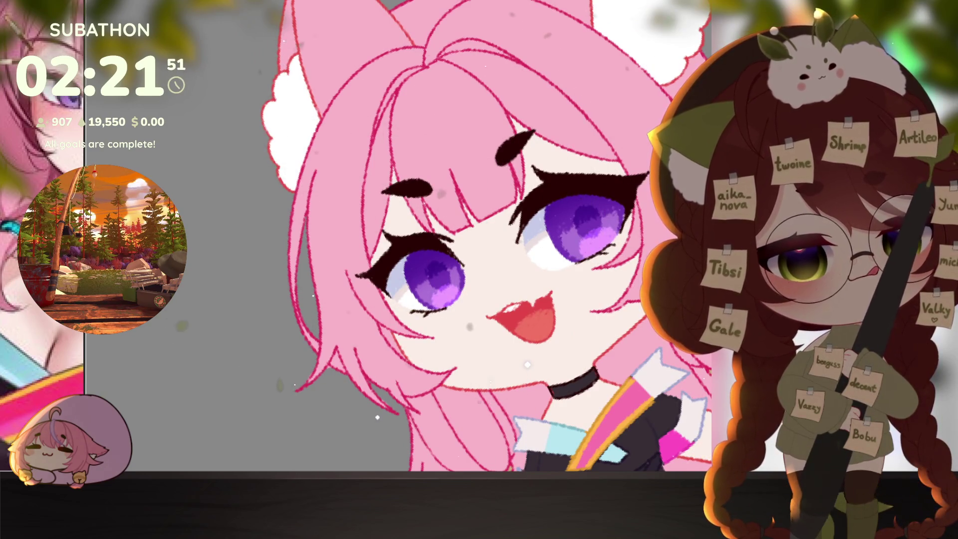
{"action": "mouse_move", "coordinate": [574, 192]}
{"action": "left_mouse_down"}
{"action": "mouse_move", "coordinate": [556, 201]}
{"action": "mouse_move", "coordinate": [599, 199]}
{"action": "left_mouse_up"}
{"action": "left_click_drag", "start_coordinate": [429, 260], "coordinate": [449, 262]}
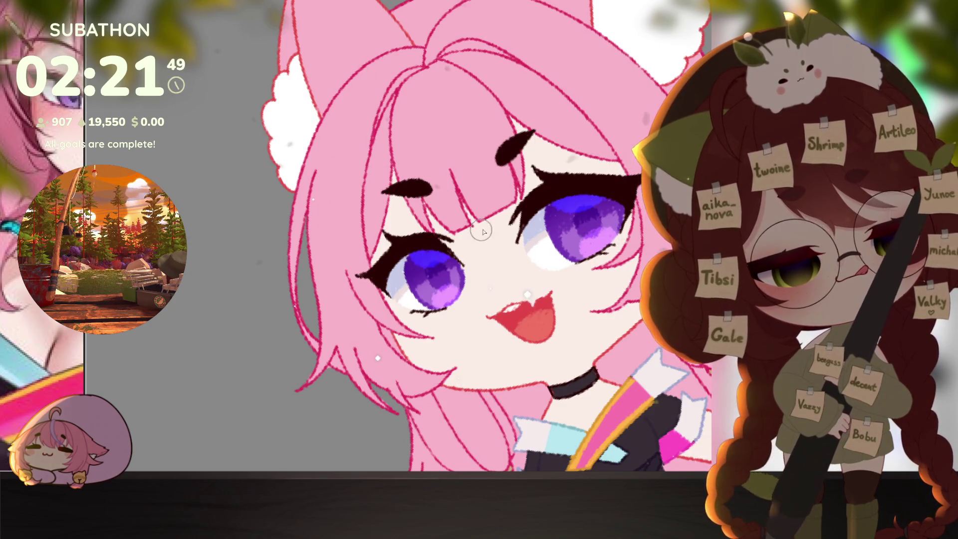
- Check the whole character, then dab a white highlight onto the right eye
{"action": "key", "text": "ctrl+0"}
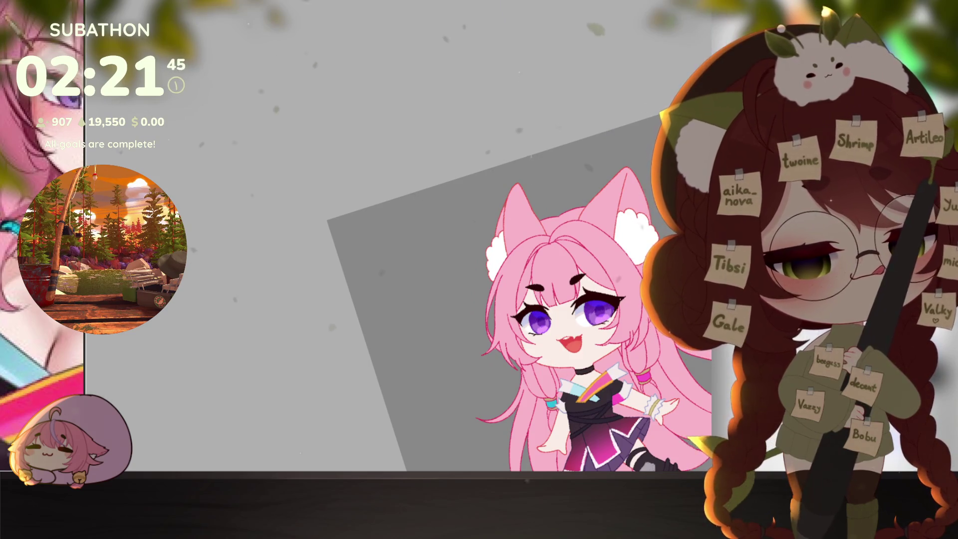
{"action": "key", "text": "ctrl+1"}
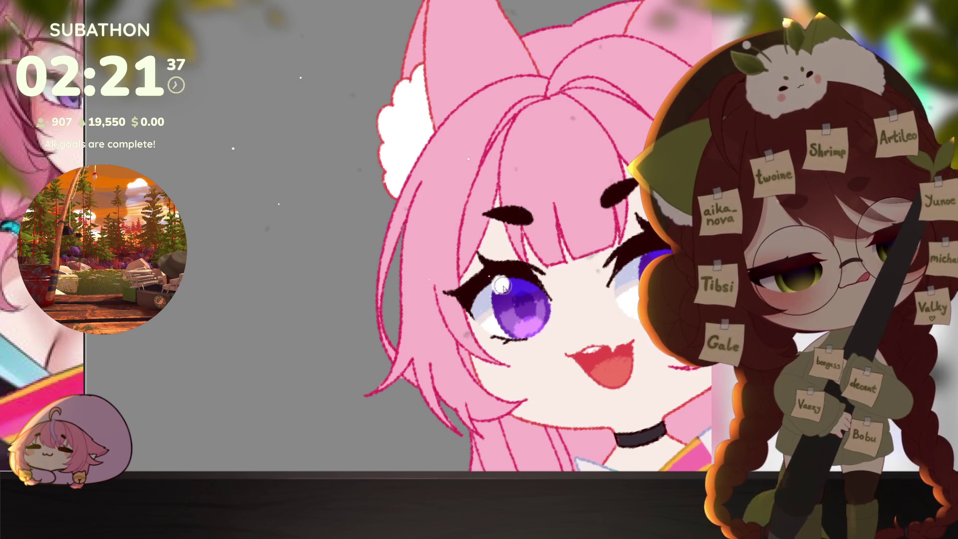
{"action": "left_click_drag", "start_coordinate": [547, 319], "coordinate": [520, 394]}
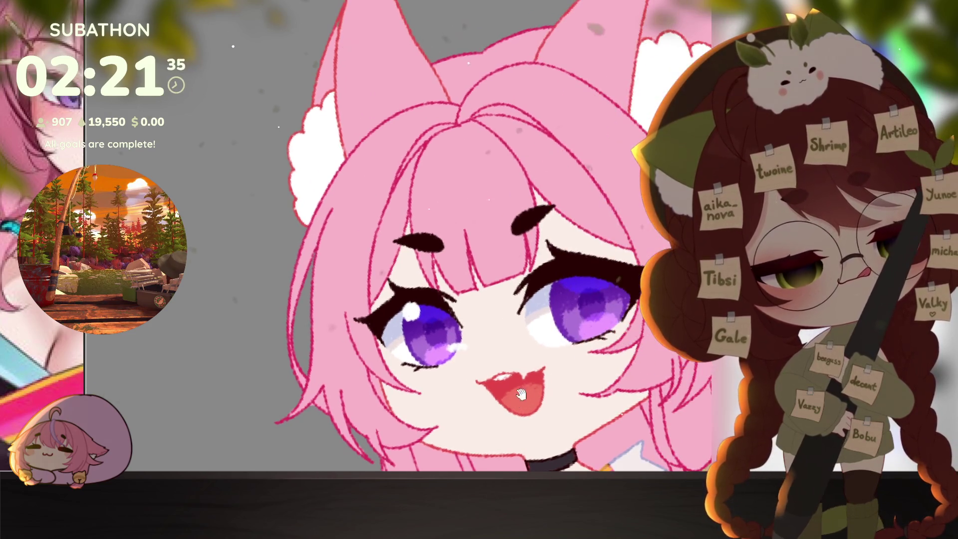
{"action": "left_click", "coordinate": [560, 282]}
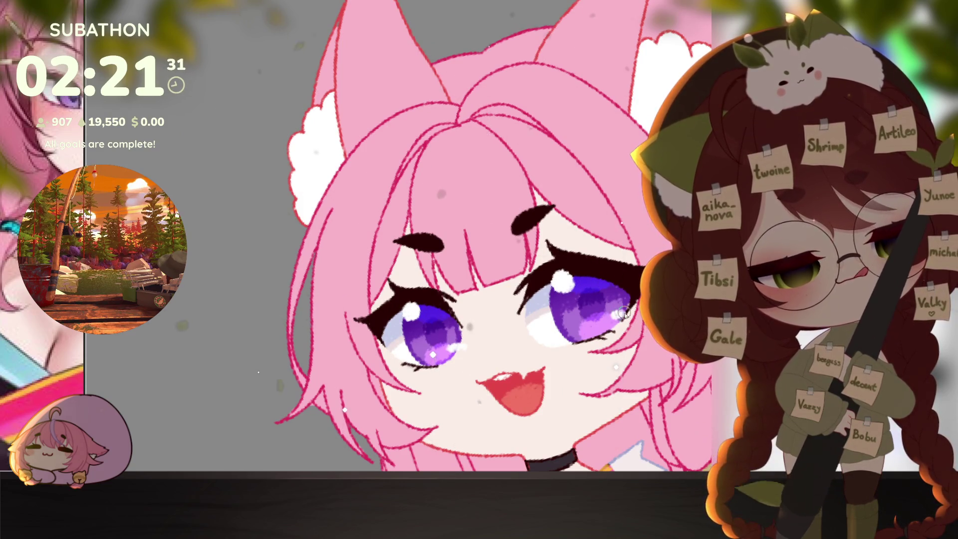
{"action": "scroll", "coordinate": [623, 312], "scroll_direction": "down", "scroll_amount": 5}
{"action": "scroll", "coordinate": [592, 430], "scroll_direction": "up", "scroll_amount": 5}
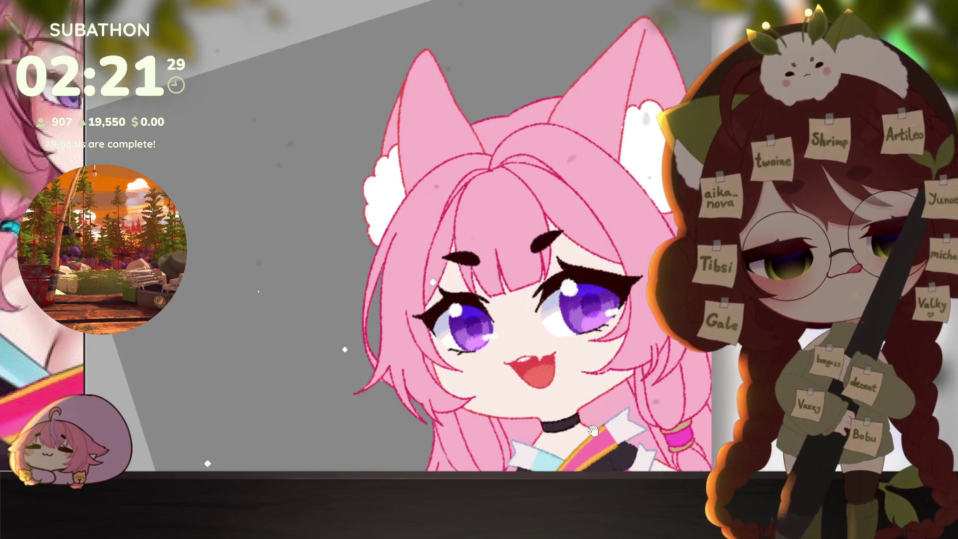
{"action": "mouse_move", "coordinate": [593, 430]}
{"action": "left_mouse_down"}
{"action": "mouse_move", "coordinate": [618, 386]}
{"action": "mouse_move", "coordinate": [503, 364]}
{"action": "left_mouse_up"}
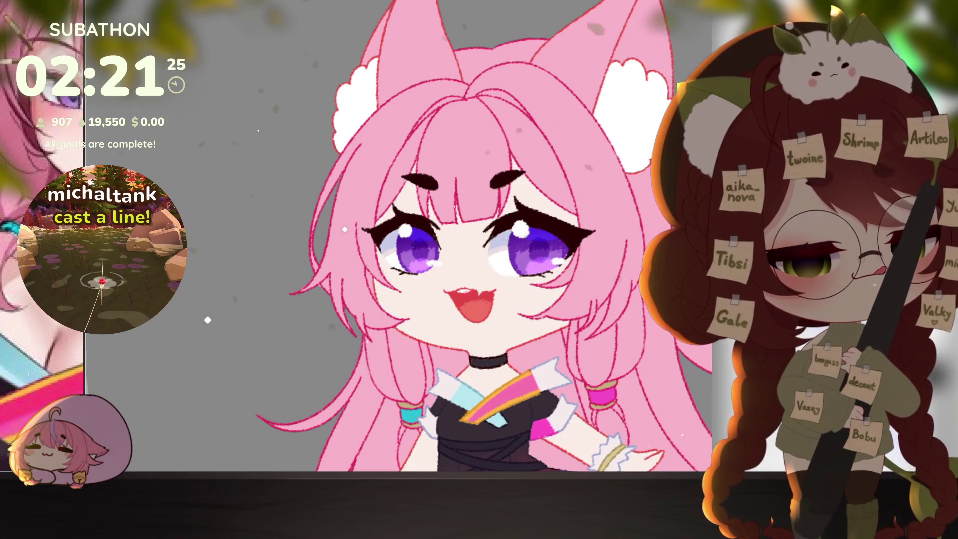
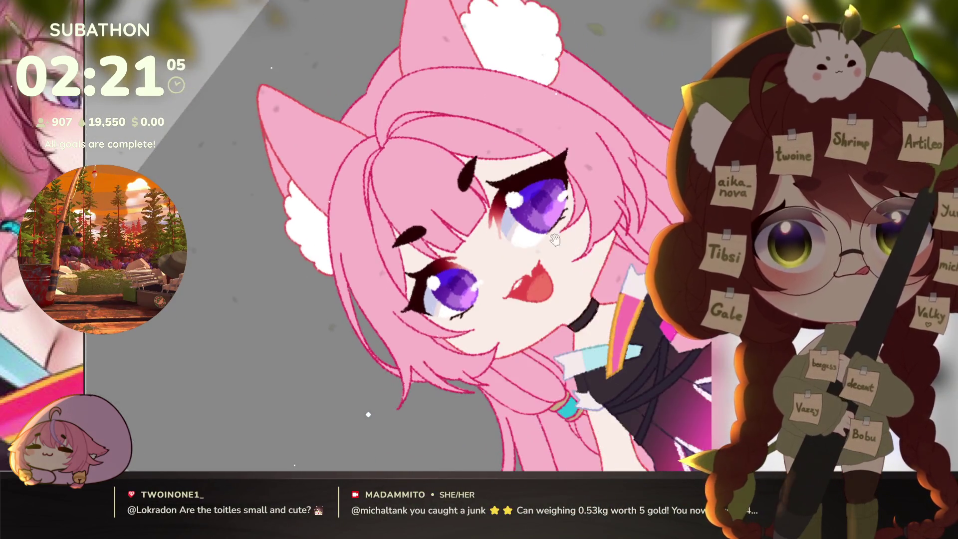
- Centre the view on the face and clear the canvas-wide selection
{"action": "scroll", "coordinate": [544, 152], "scroll_direction": "up", "scroll_amount": 2}
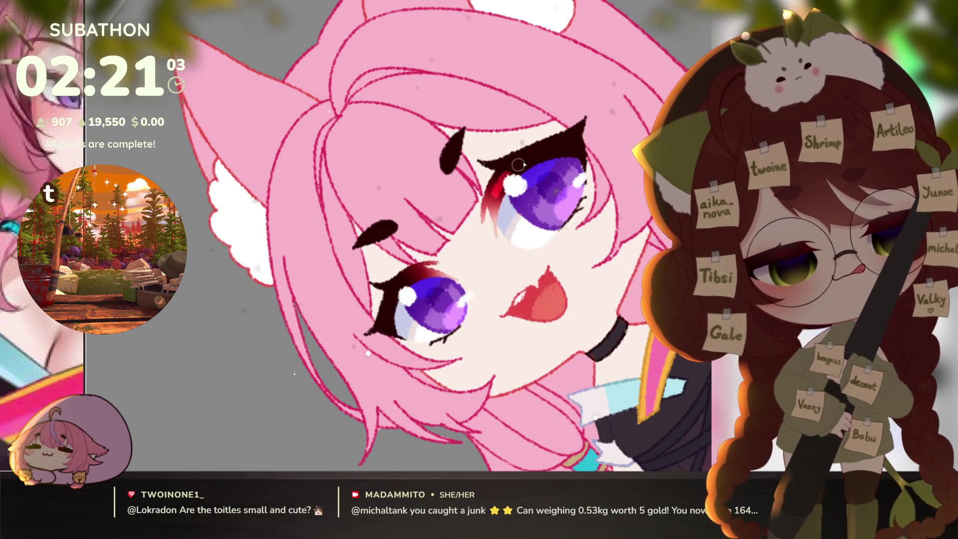
{"action": "left_click_drag", "start_coordinate": [504, 306], "coordinate": [566, 284]}
{"action": "scroll", "coordinate": [504, 241], "scroll_direction": "down", "scroll_amount": 4}
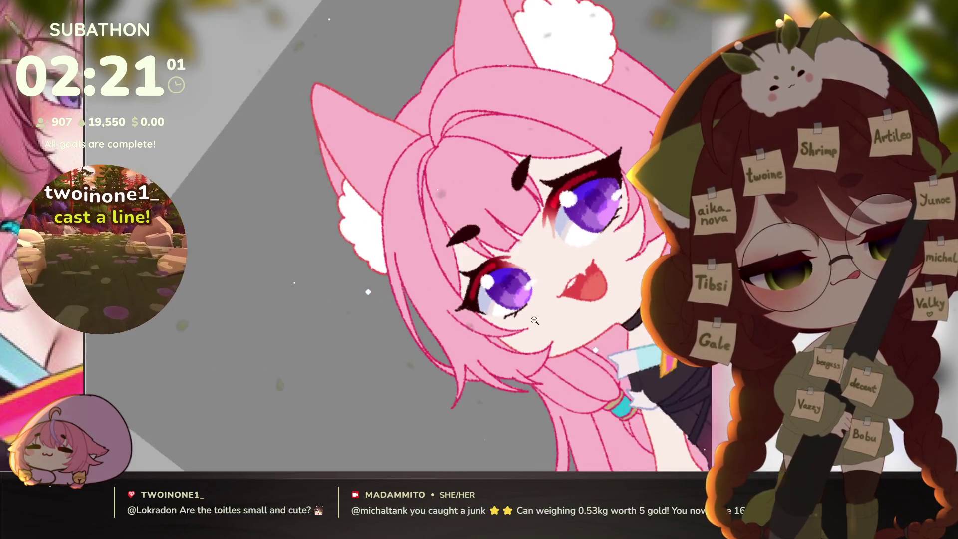
{"action": "scroll", "coordinate": [593, 341], "scroll_direction": "up", "scroll_amount": 5}
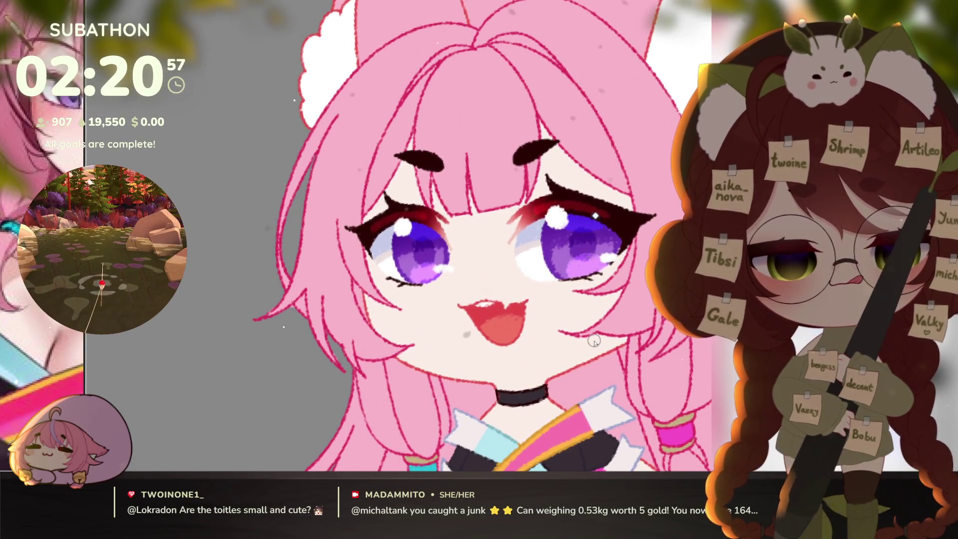
{"action": "scroll", "coordinate": [594, 341], "scroll_direction": "down", "scroll_amount": 5}
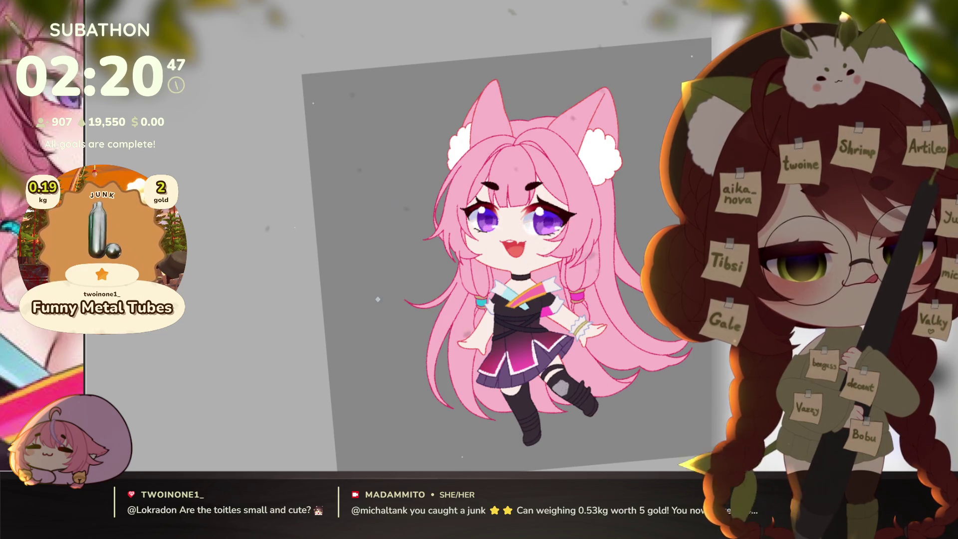
{"action": "key", "text": "ctrl+a"}
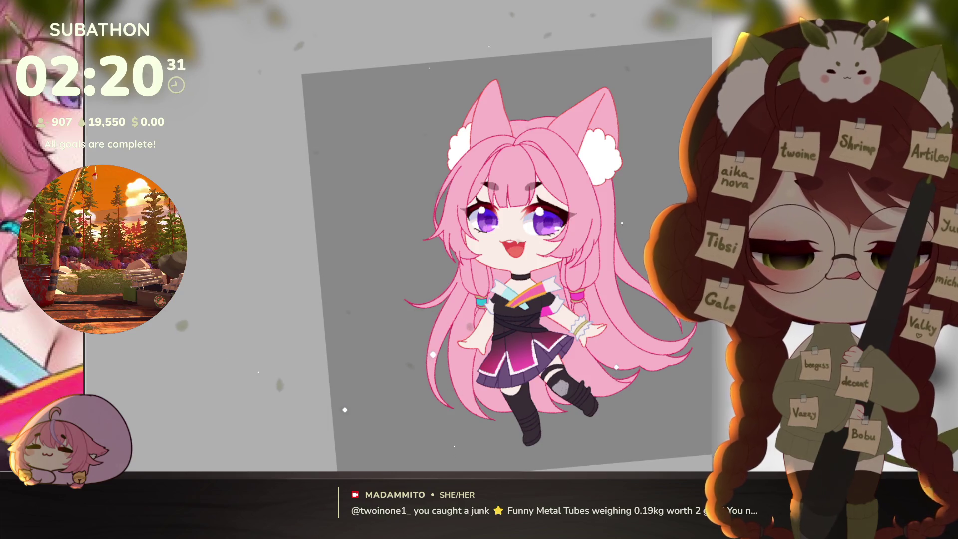
{"action": "key", "text": "ctrl+a"}
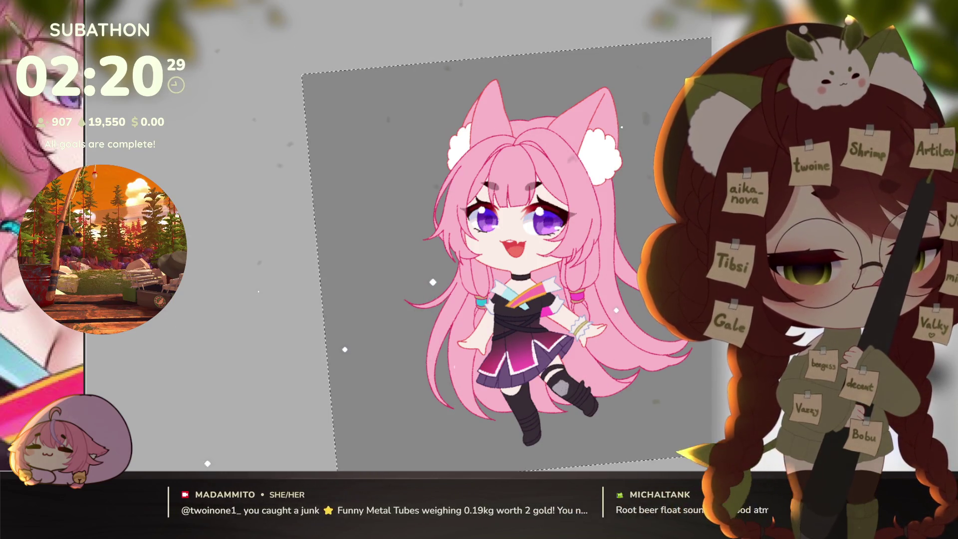
{"action": "key", "text": "ctrl+d"}
- Fill the light gap between the skirt and the stocking
{"action": "scroll", "coordinate": [592, 294], "scroll_direction": "up", "scroll_amount": 5}
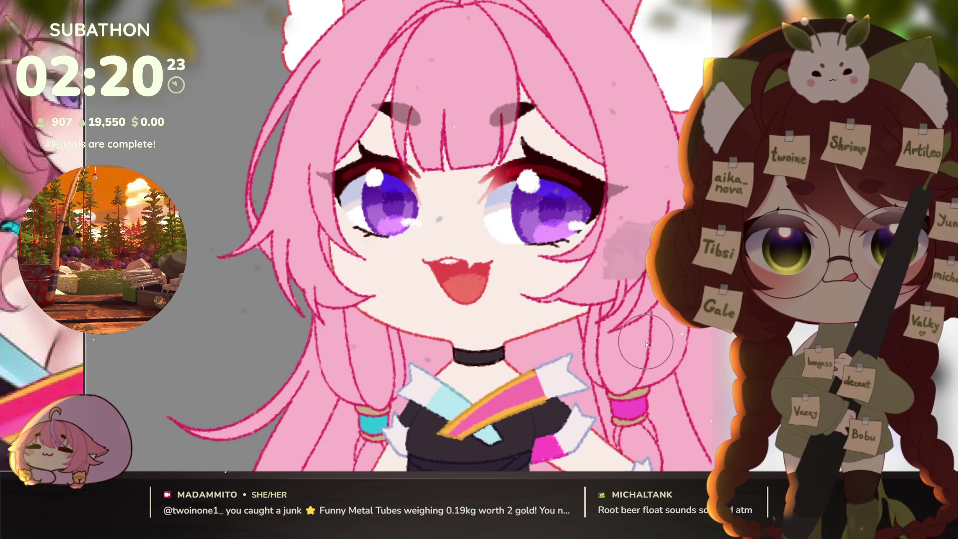
{"action": "left_click_drag", "start_coordinate": [646, 344], "coordinate": [616, 349]}
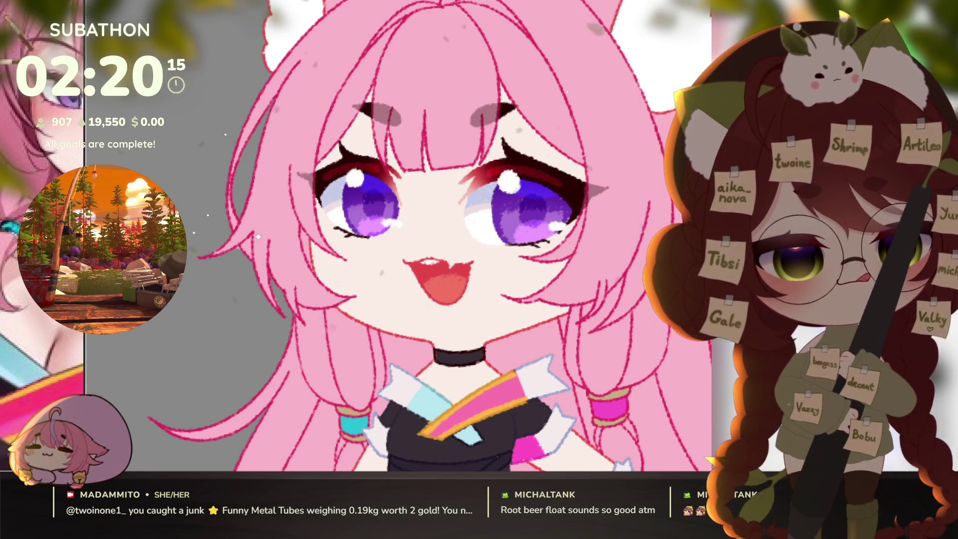
{"action": "left_click_drag", "start_coordinate": [677, 171], "coordinate": [618, 185]}
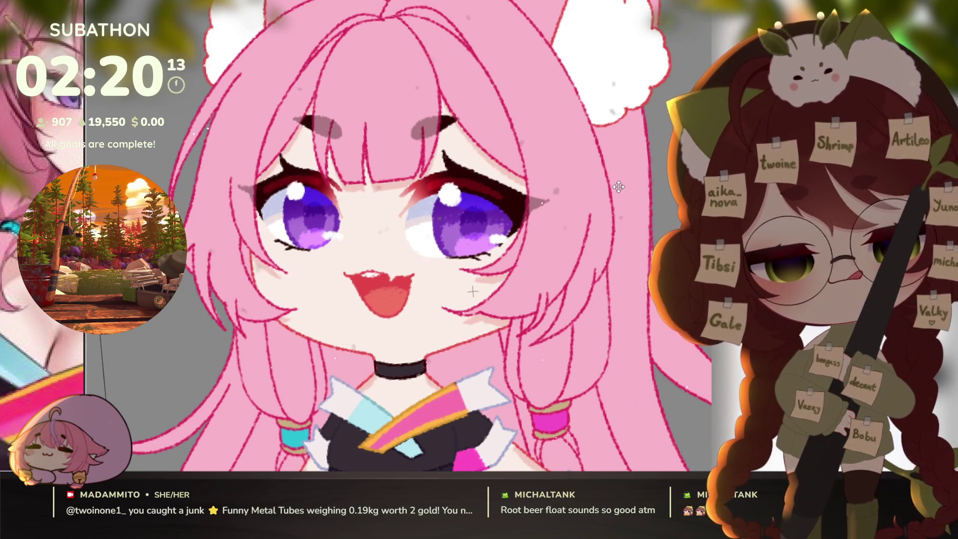
{"action": "scroll", "coordinate": [618, 185], "scroll_direction": "down", "scroll_amount": 3}
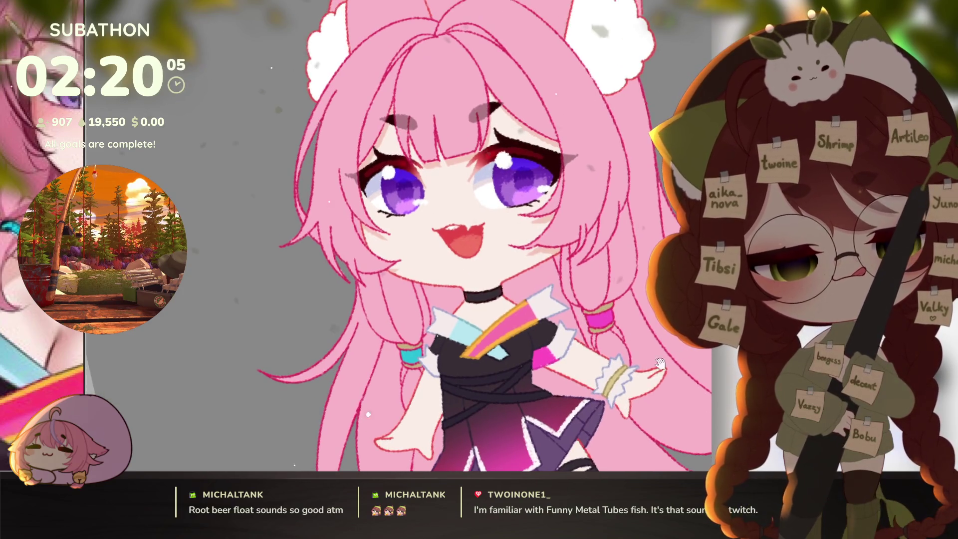
{"action": "scroll", "coordinate": [524, 363], "scroll_direction": "up", "scroll_amount": 3}
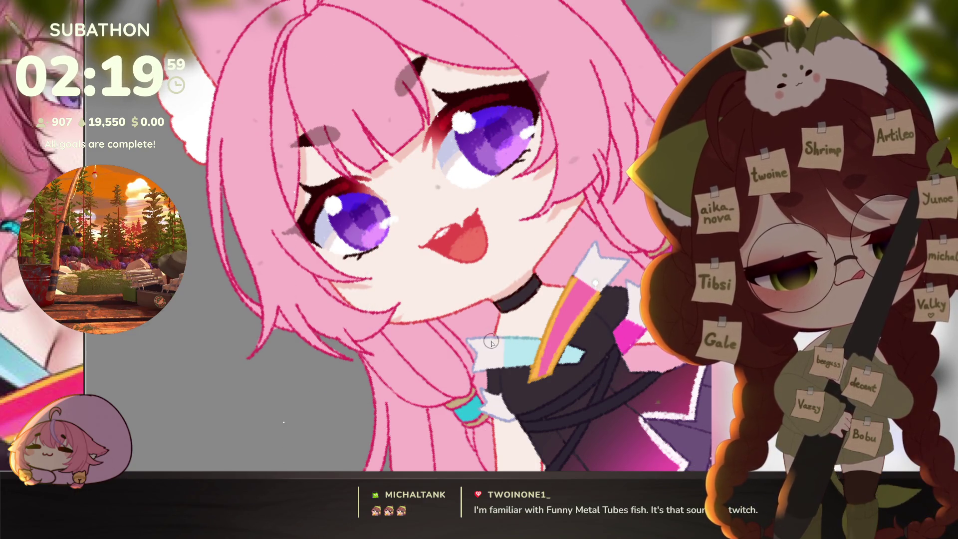
{"action": "scroll", "coordinate": [592, 289], "scroll_direction": "down", "scroll_amount": 3}
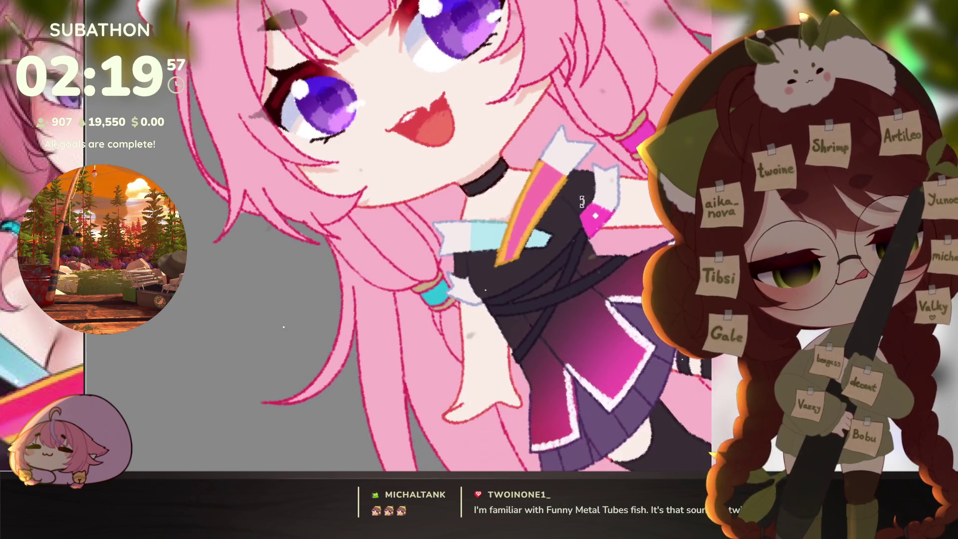
{"action": "scroll", "coordinate": [456, 325], "scroll_direction": "up", "scroll_amount": 3}
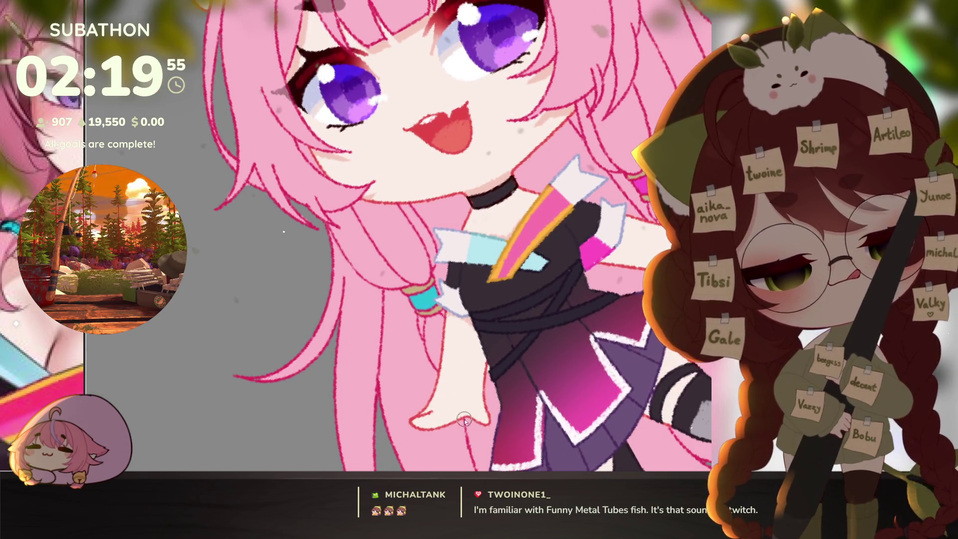
{"action": "scroll", "coordinate": [422, 413], "scroll_direction": "down", "scroll_amount": 2}
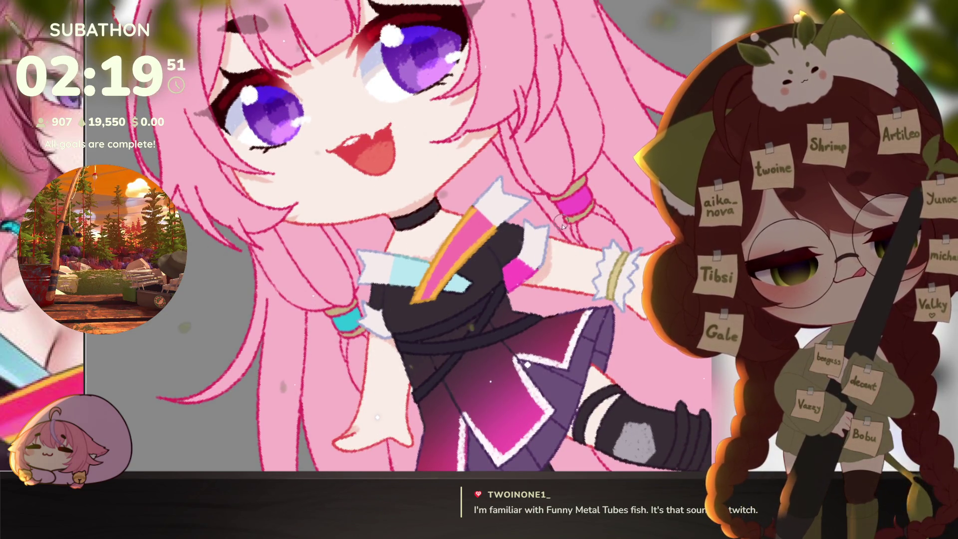
{"action": "scroll", "coordinate": [538, 279], "scroll_direction": "down", "scroll_amount": 3}
{"action": "scroll", "coordinate": [565, 339], "scroll_direction": "up", "scroll_amount": 3}
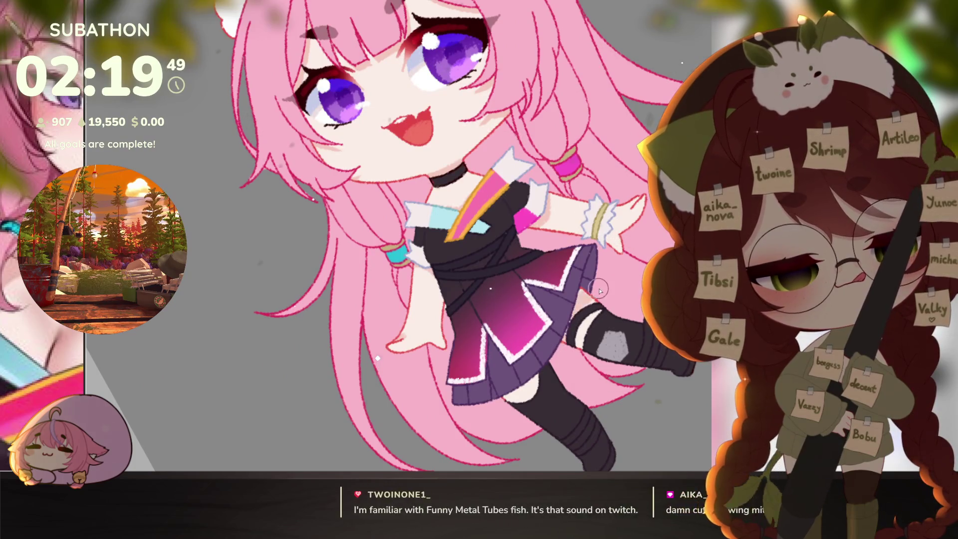
{"action": "mouse_move", "coordinate": [493, 403]}
{"action": "left_mouse_down"}
{"action": "mouse_move", "coordinate": [528, 389]}
{"action": "mouse_move", "coordinate": [511, 390]}
{"action": "left_mouse_up"}
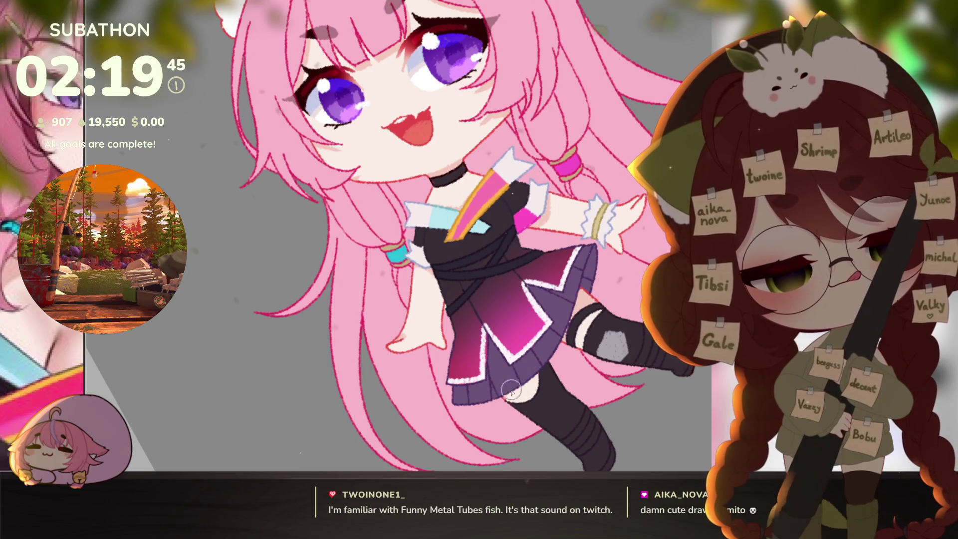
- Darken the hair strand left of the skirt and add soft pink shading from sleeve down the hair
{"action": "scroll", "coordinate": [581, 361], "scroll_direction": "down", "scroll_amount": 5}
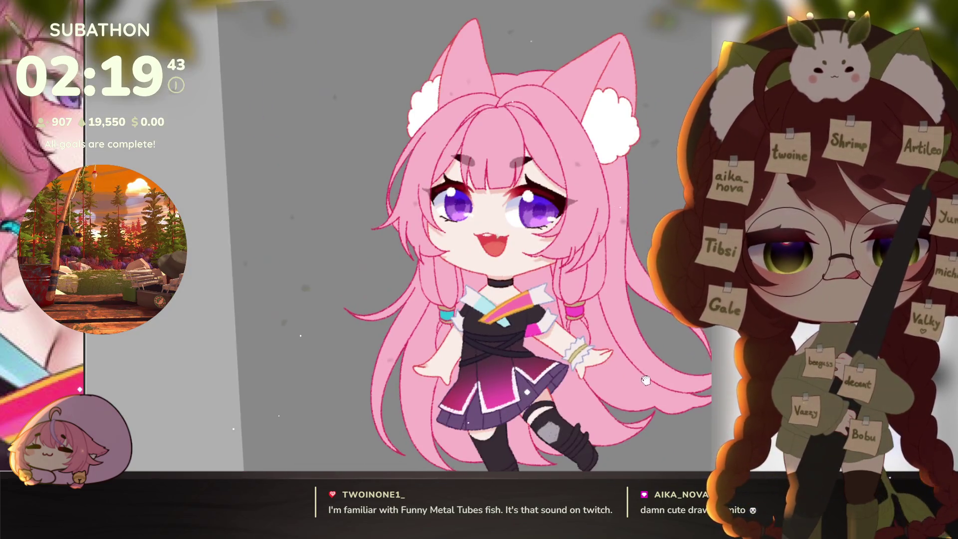
{"action": "mouse_move", "coordinate": [645, 380]}
{"action": "left_mouse_down"}
{"action": "mouse_move", "coordinate": [594, 349]}
{"action": "mouse_move", "coordinate": [596, 333]}
{"action": "left_mouse_up"}
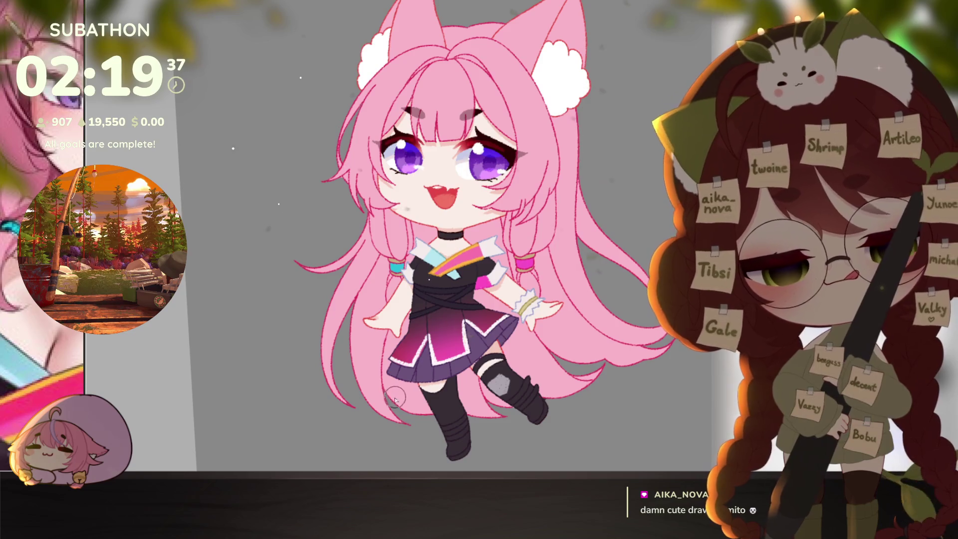
{"action": "mouse_move", "coordinate": [395, 399]}
{"action": "left_mouse_down"}
{"action": "mouse_move", "coordinate": [407, 321]}
{"action": "mouse_move", "coordinate": [412, 349]}
{"action": "left_mouse_up"}
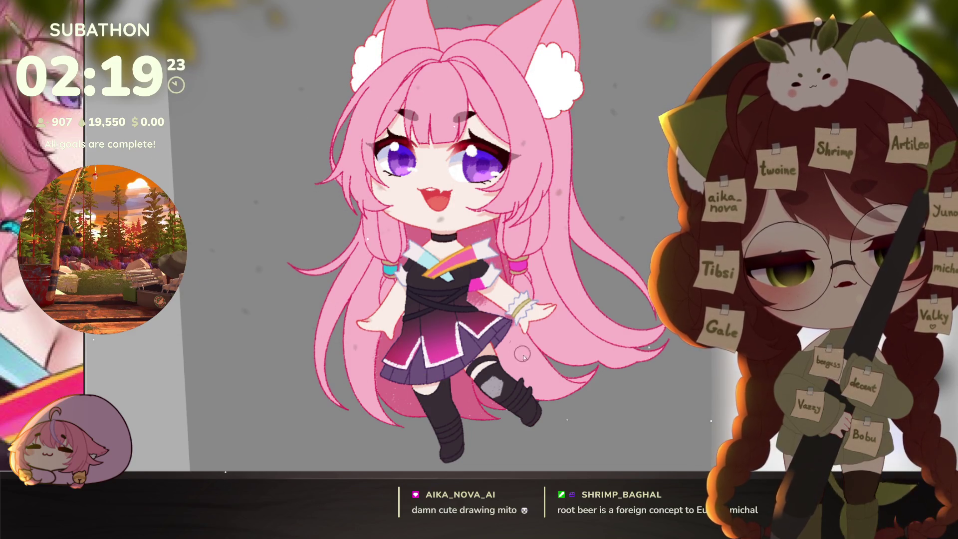
{"action": "mouse_move", "coordinate": [475, 294]}
{"action": "left_mouse_down"}
{"action": "mouse_move", "coordinate": [507, 360]}
{"action": "mouse_move", "coordinate": [524, 369]}
{"action": "mouse_move", "coordinate": [520, 355]}
{"action": "mouse_move", "coordinate": [534, 355]}
{"action": "left_mouse_up"}
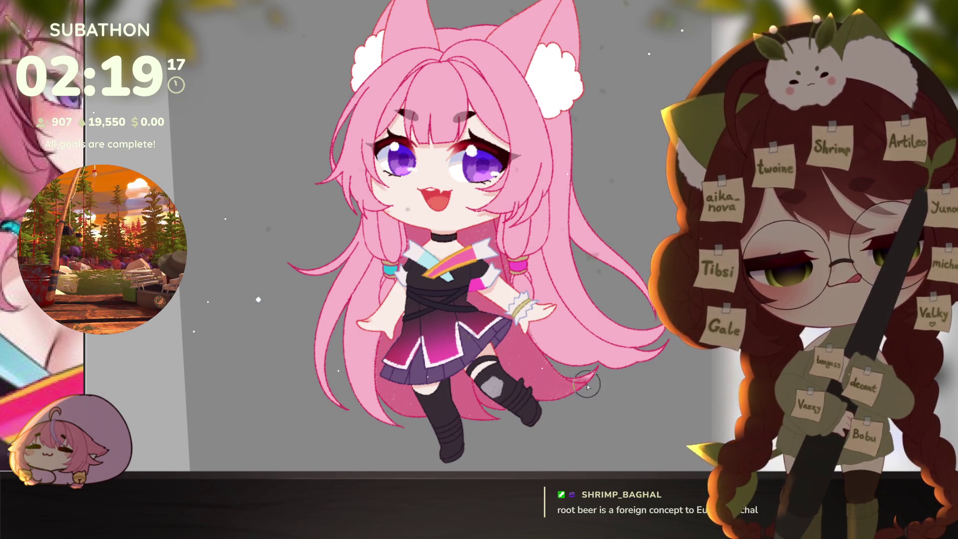
- Shade the inside of the right cat ear a darker pink
{"action": "left_click_drag", "start_coordinate": [574, 431], "coordinate": [575, 465]}
{"action": "scroll", "coordinate": [575, 465], "scroll_direction": "up", "scroll_amount": 2}
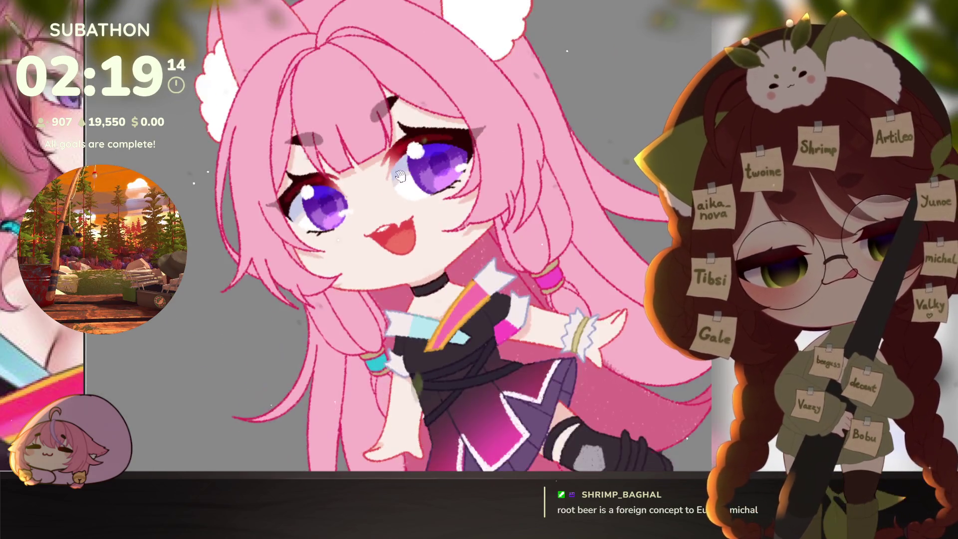
{"action": "left_click_drag", "start_coordinate": [399, 175], "coordinate": [534, 395]}
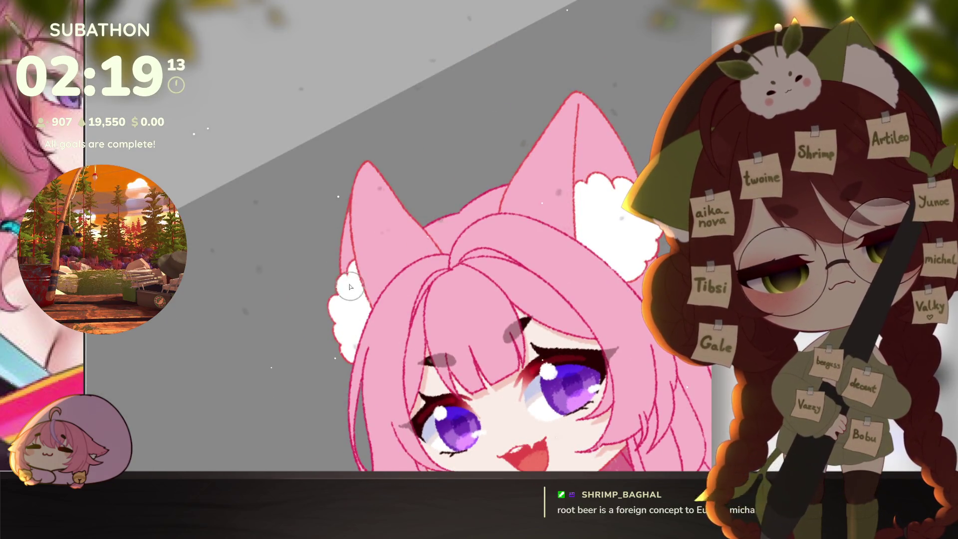
{"action": "mouse_move", "coordinate": [592, 145]}
{"action": "left_mouse_down"}
{"action": "mouse_move", "coordinate": [578, 170]}
{"action": "mouse_move", "coordinate": [577, 92]}
{"action": "mouse_move", "coordinate": [581, 215]}
{"action": "mouse_move", "coordinate": [609, 125]}
{"action": "mouse_move", "coordinate": [634, 205]}
{"action": "left_mouse_up"}
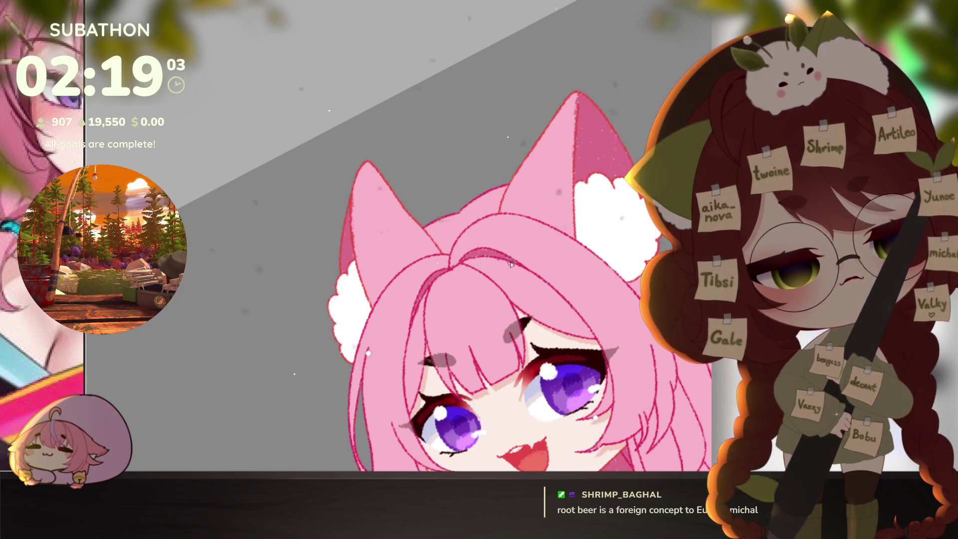
- Reduce the canvas tilt and add a short white highlight across the pink bangs
{"action": "scroll", "coordinate": [510, 263], "scroll_direction": "down", "scroll_amount": 5}
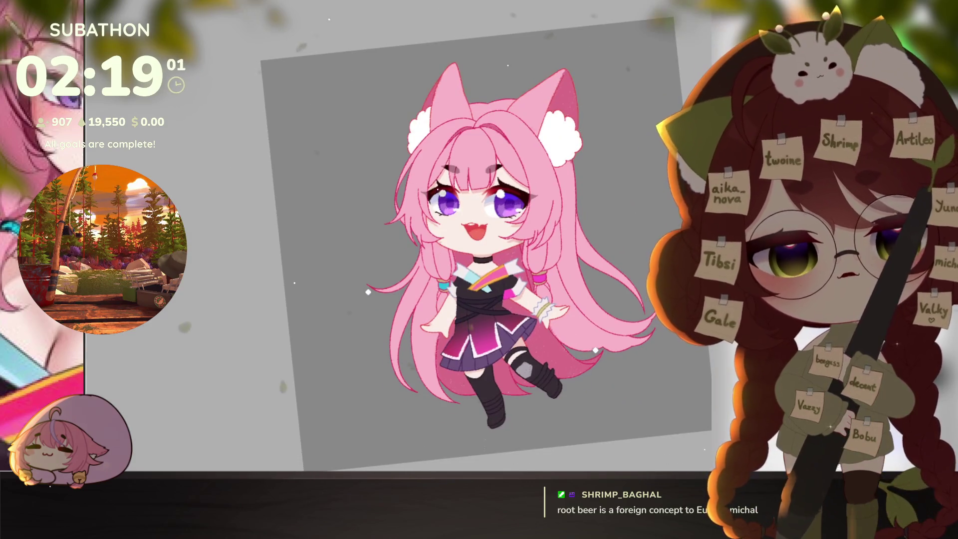
{"action": "key", "text": "^"}
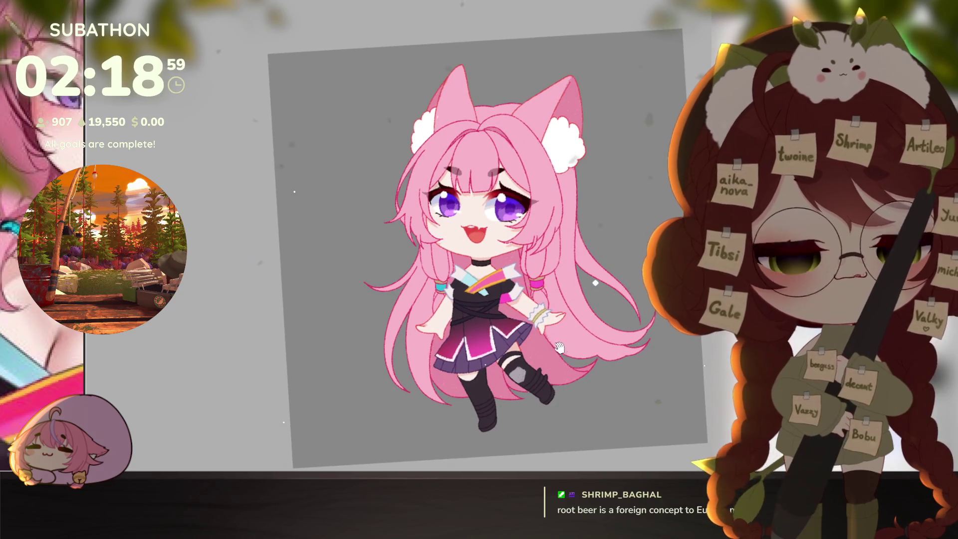
{"action": "key", "text": "^"}
{"action": "scroll", "coordinate": [486, 301], "scroll_direction": "up", "scroll_amount": 5}
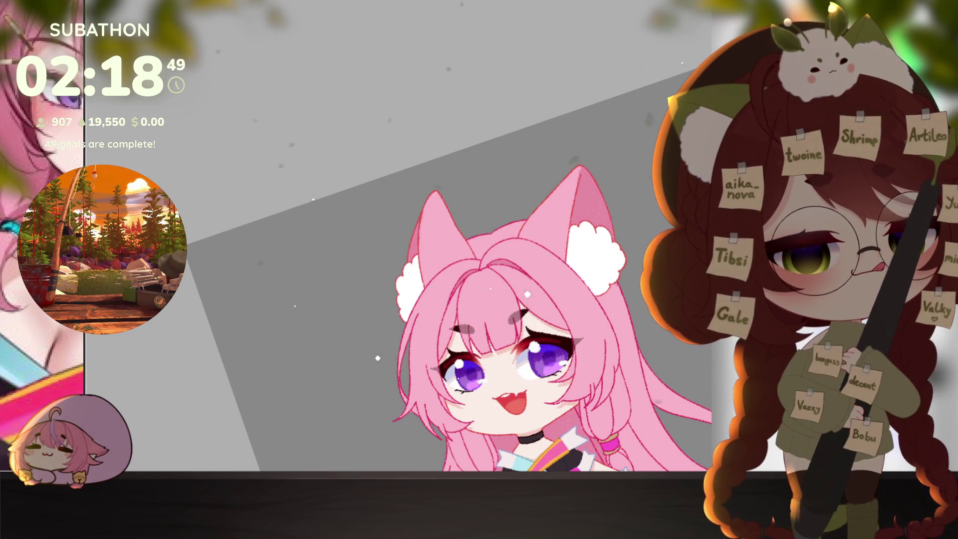
{"action": "left_click_drag", "start_coordinate": [432, 305], "coordinate": [533, 274]}
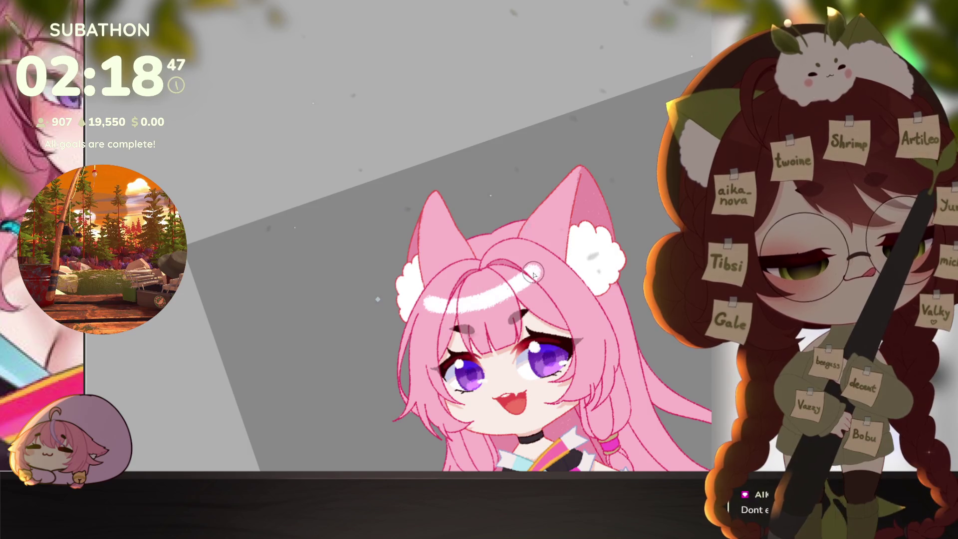
{"action": "key", "text": "ctrl+z"}
{"action": "left_click_drag", "start_coordinate": [422, 303], "coordinate": [493, 293]}
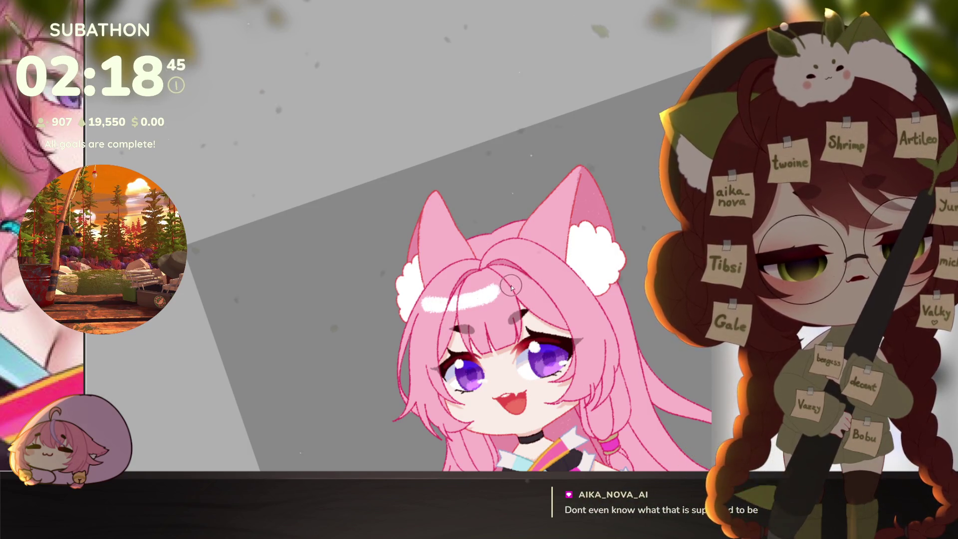
- Zoom out to the whole chibi and rotate the canvas to angle the bangs for drawing clips
{"action": "left_click", "coordinate": [593, 353]}
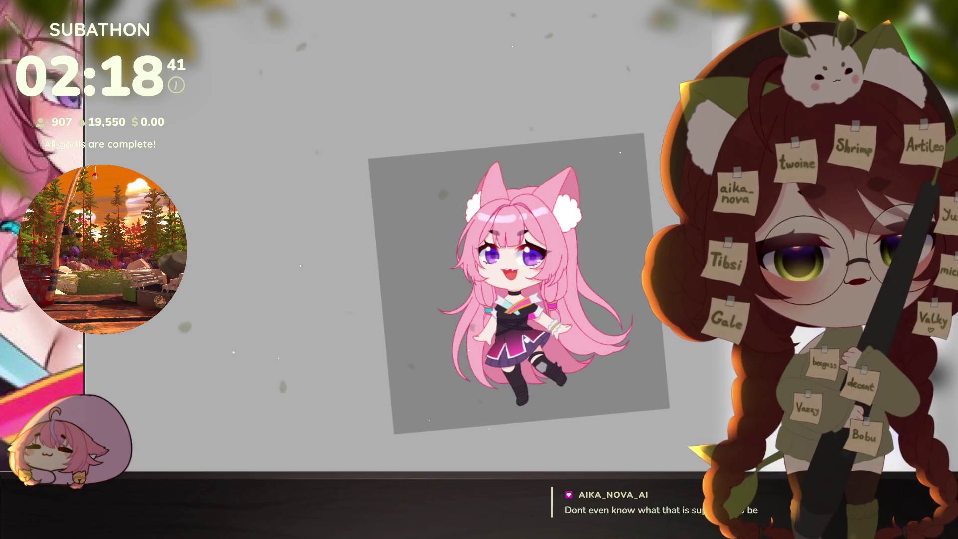
{"action": "scroll", "coordinate": [522, 223], "scroll_direction": "up", "scroll_amount": 3}
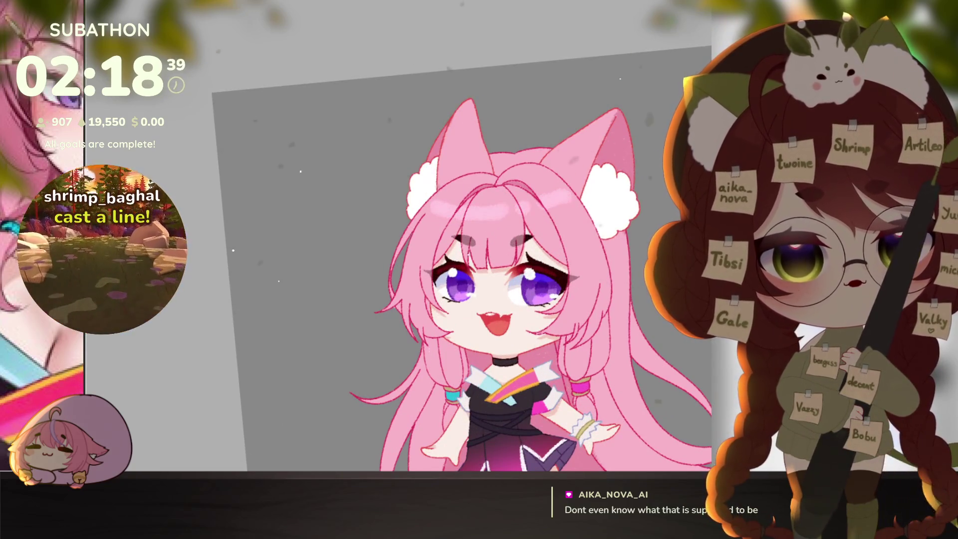
{"action": "left_click_drag", "start_coordinate": [556, 314], "coordinate": [494, 204]}
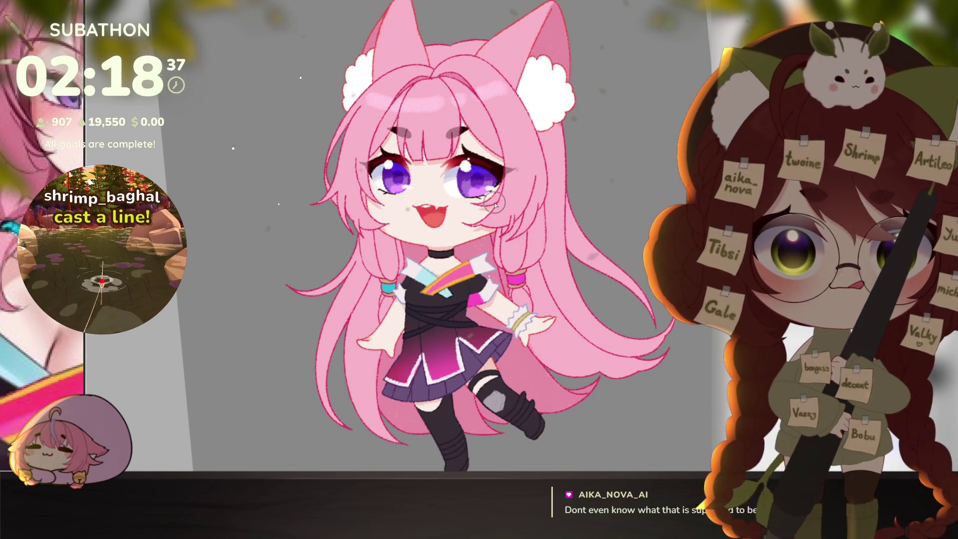
{"action": "left_click_drag", "start_coordinate": [627, 301], "coordinate": [629, 357]}
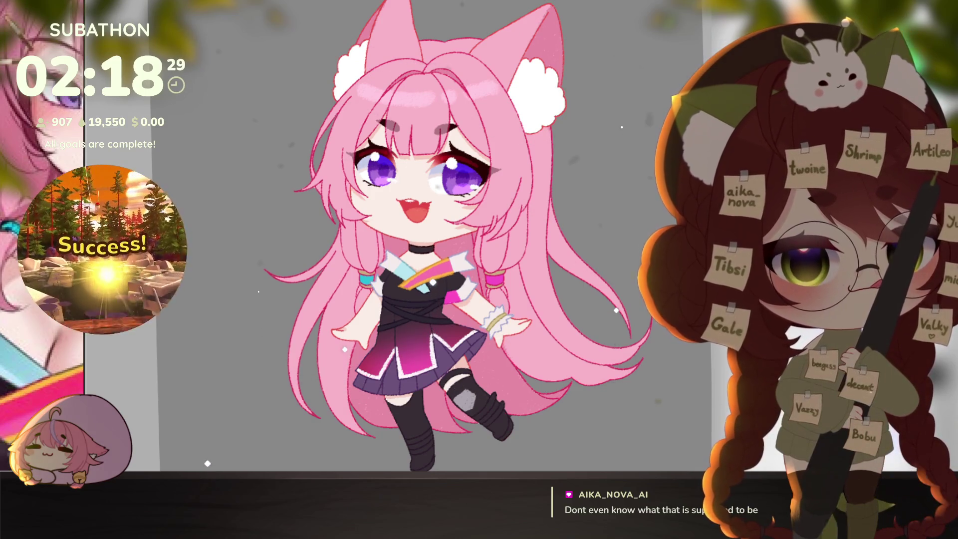
{"action": "scroll", "coordinate": [432, 246], "scroll_direction": "up", "scroll_amount": 5}
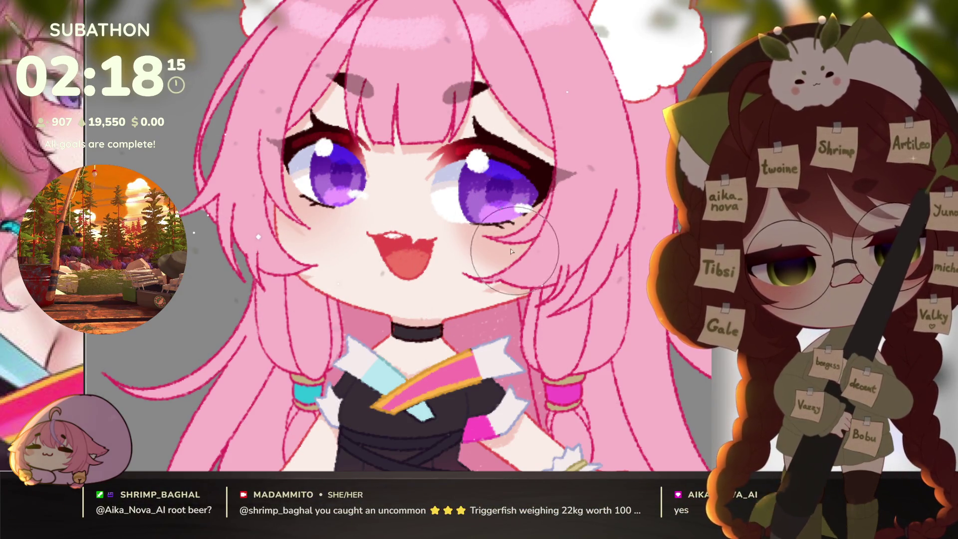
{"action": "key", "text": "ctrl+0"}
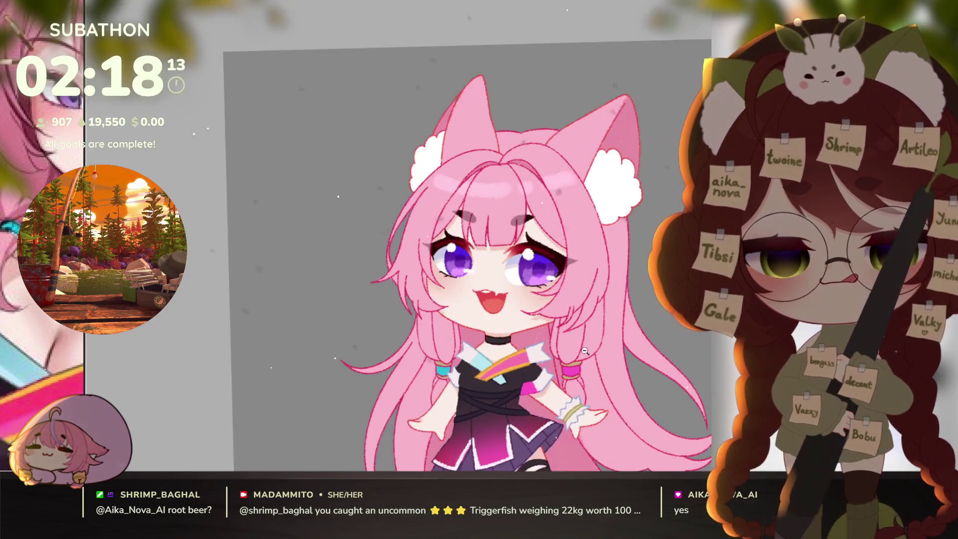
{"action": "scroll", "coordinate": [596, 373], "scroll_direction": "down", "scroll_amount": 4}
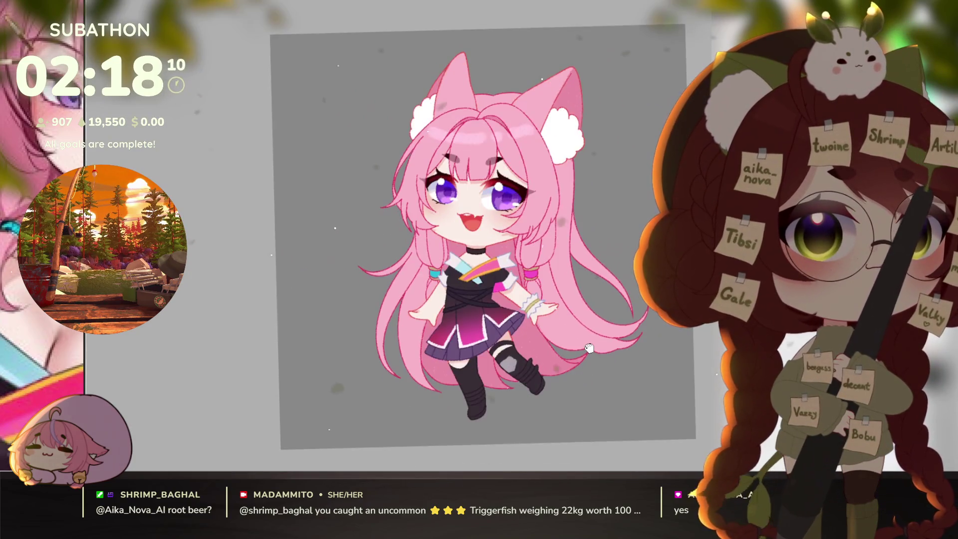
{"action": "left_click_drag", "start_coordinate": [589, 348], "coordinate": [586, 355]}
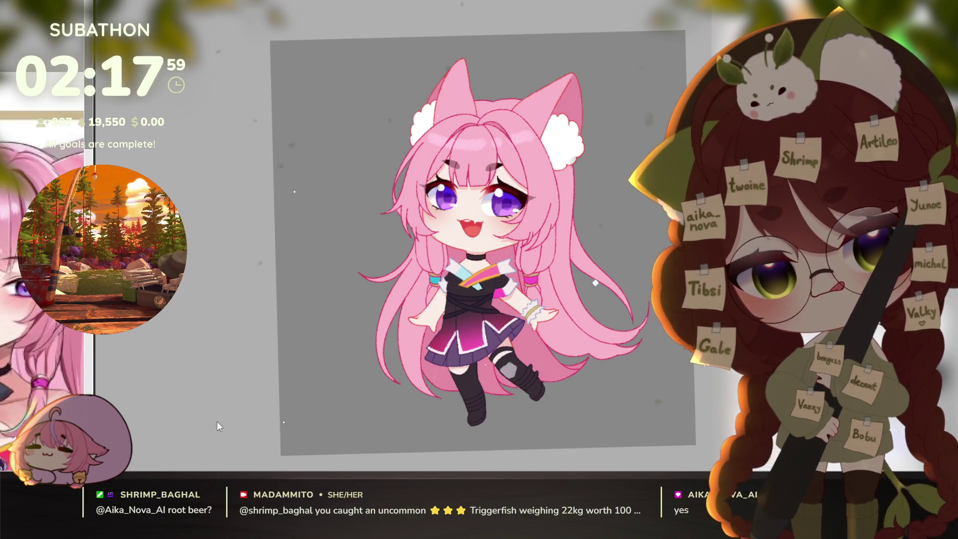
{"action": "left_click_drag", "start_coordinate": [217, 421], "coordinate": [280, 459]}
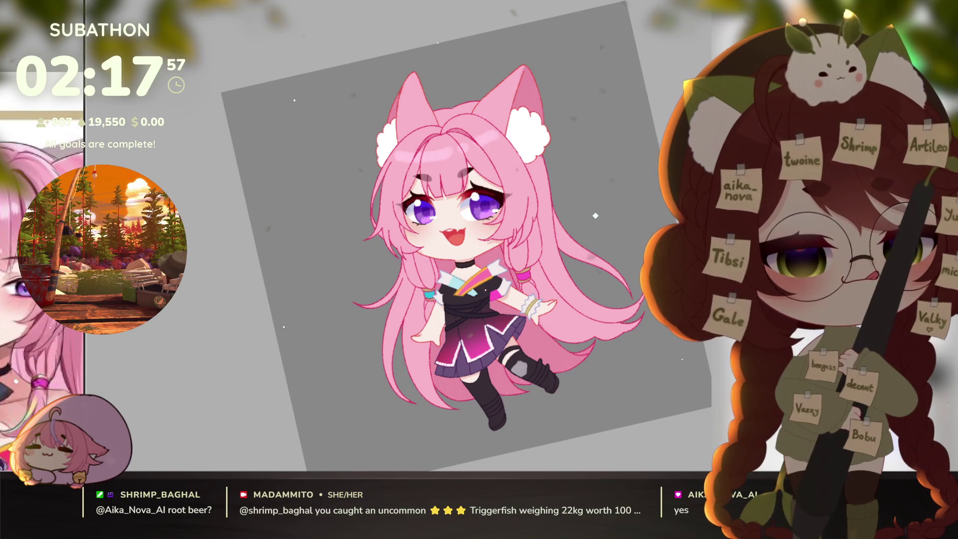
{"action": "scroll", "coordinate": [507, 174], "scroll_direction": "up", "scroll_amount": 5}
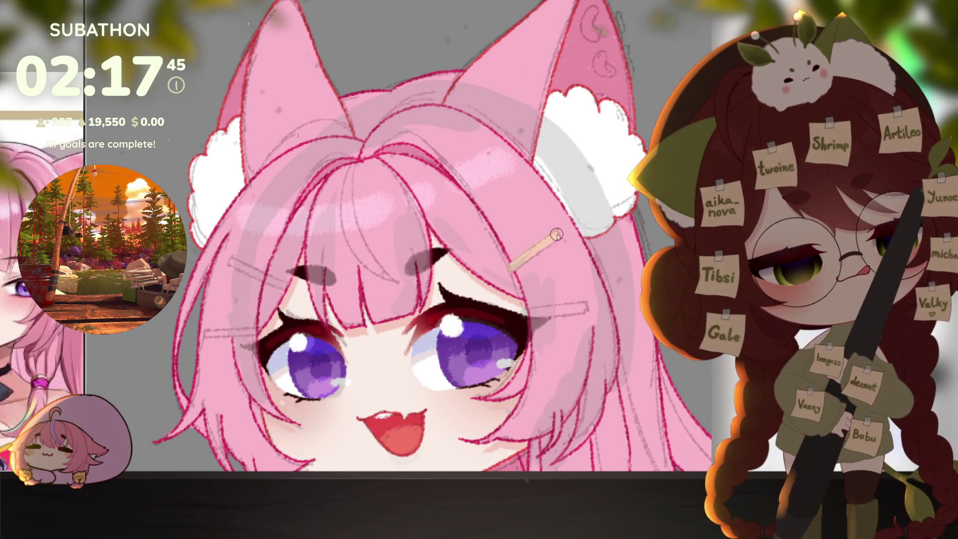
{"action": "key", "text": "4"}
{"action": "key", "text": "4"}
{"action": "key", "text": "4"}
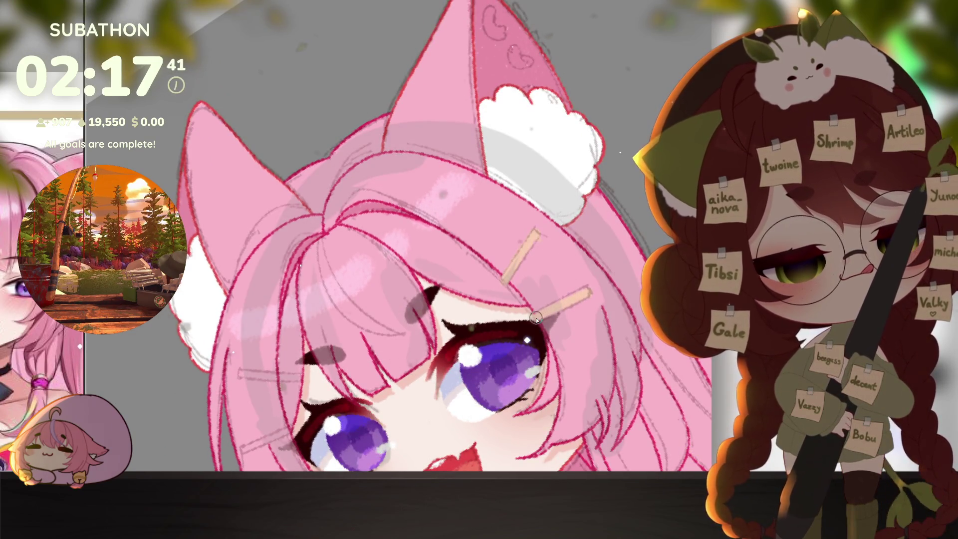
{"action": "key", "text": "4"}
{"action": "key", "text": "4"}
{"action": "key", "text": "4"}
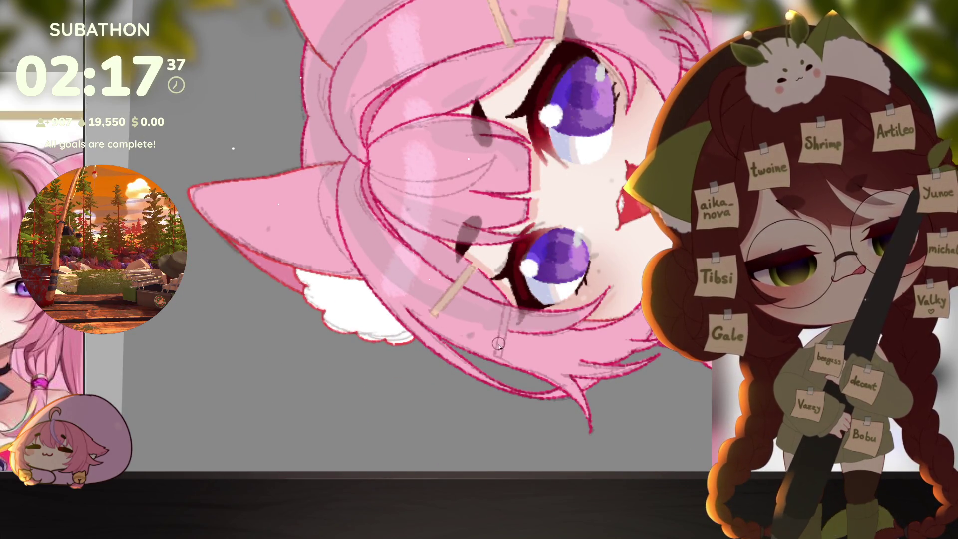
- Turn the canvas upright and brush light and darker strands along the left hair edge
{"action": "key", "text": "6"}
{"action": "key", "text": "6"}
{"action": "key", "text": "6"}
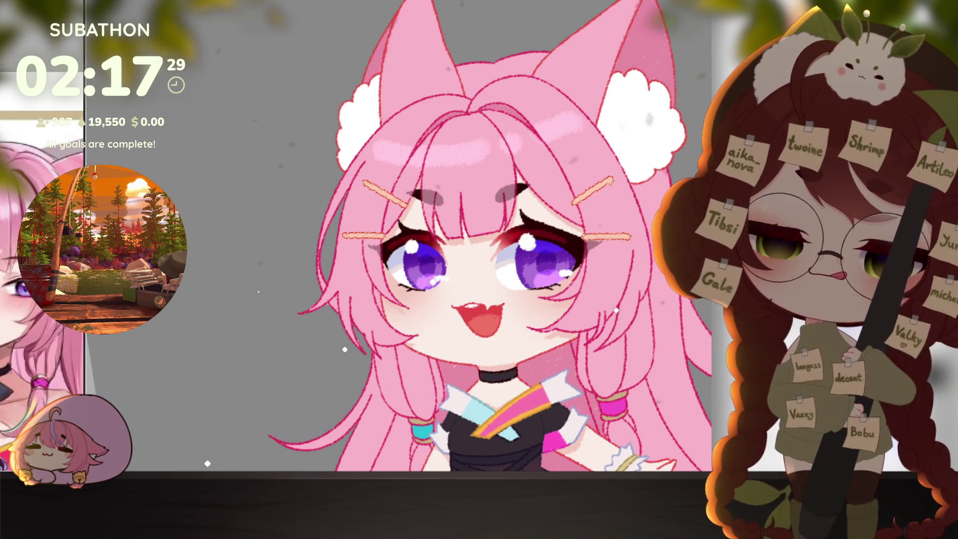
{"action": "scroll", "coordinate": [566, 363], "scroll_direction": "down", "scroll_amount": 5}
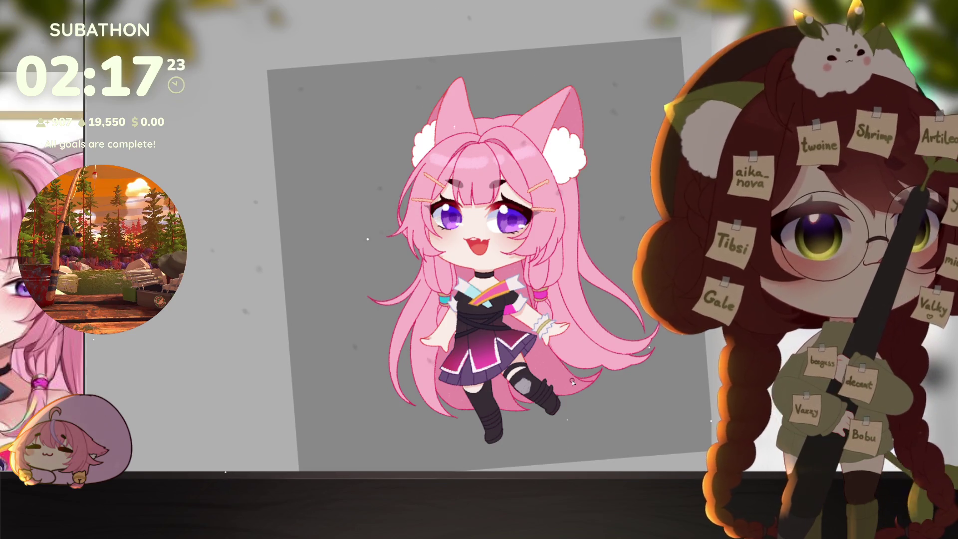
{"action": "mouse_move", "coordinate": [571, 380]}
{"action": "left_mouse_down"}
{"action": "mouse_move", "coordinate": [543, 362]}
{"action": "mouse_move", "coordinate": [621, 385]}
{"action": "left_mouse_up"}
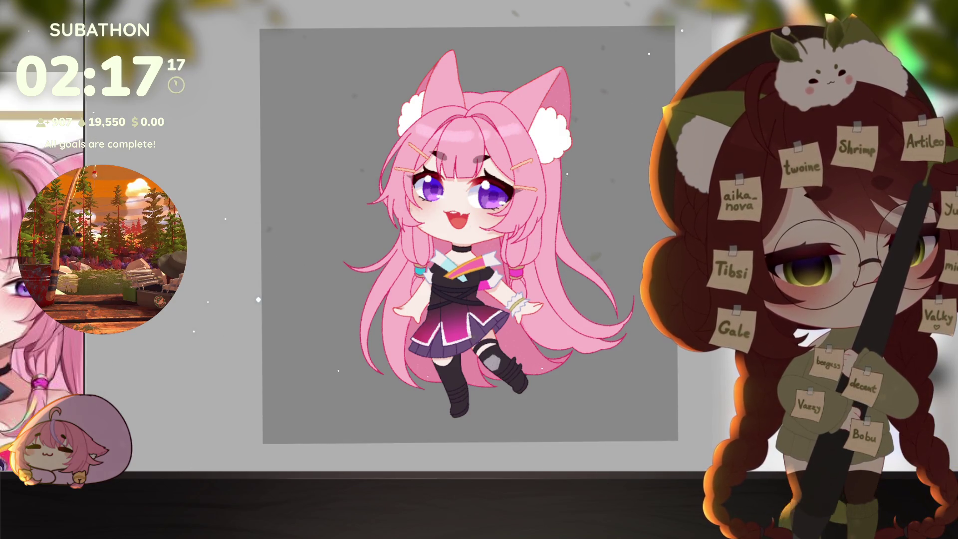
{"action": "scroll", "coordinate": [393, 267], "scroll_direction": "up", "scroll_amount": 2}
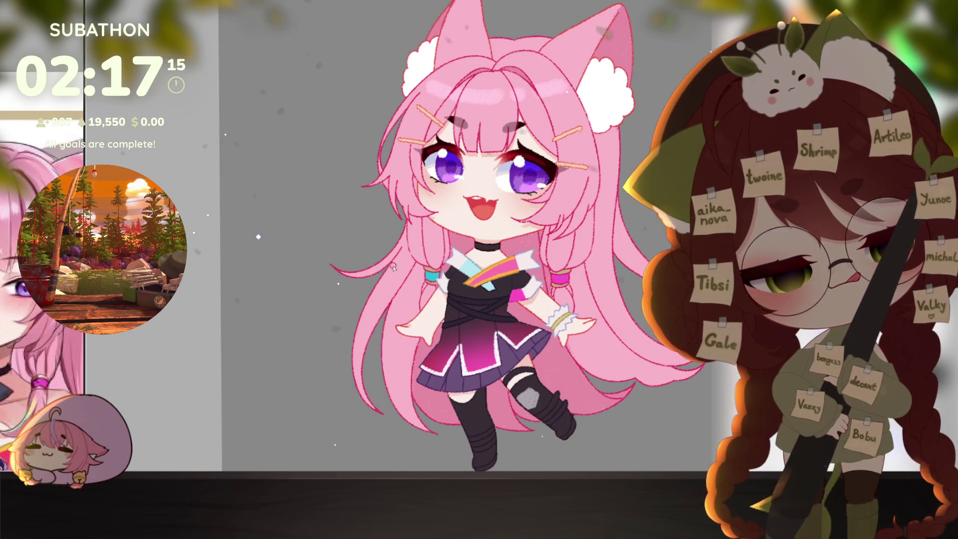
{"action": "left_click_drag", "start_coordinate": [377, 276], "coordinate": [343, 371]}
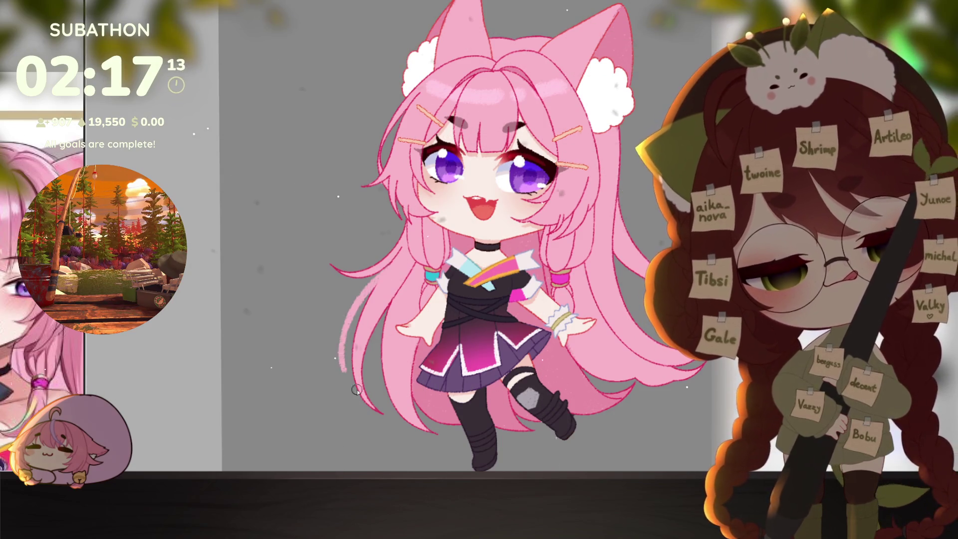
{"action": "key", "text": "ctrl+z"}
{"action": "left_click_drag", "start_coordinate": [382, 273], "coordinate": [346, 394]}
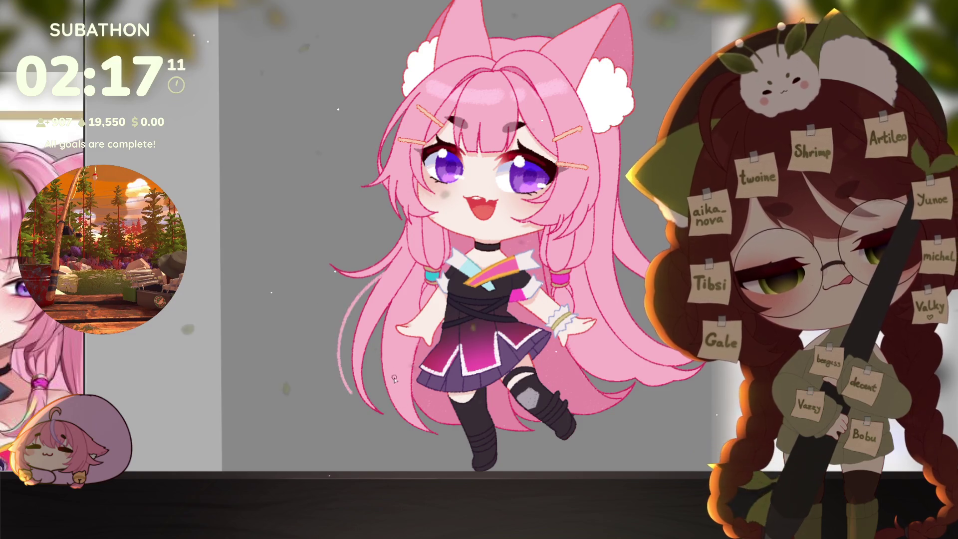
{"action": "key", "text": "ctrl+z"}
{"action": "left_click_drag", "start_coordinate": [387, 267], "coordinate": [345, 369]}
{"action": "left_click_drag", "start_coordinate": [382, 277], "coordinate": [412, 420]}
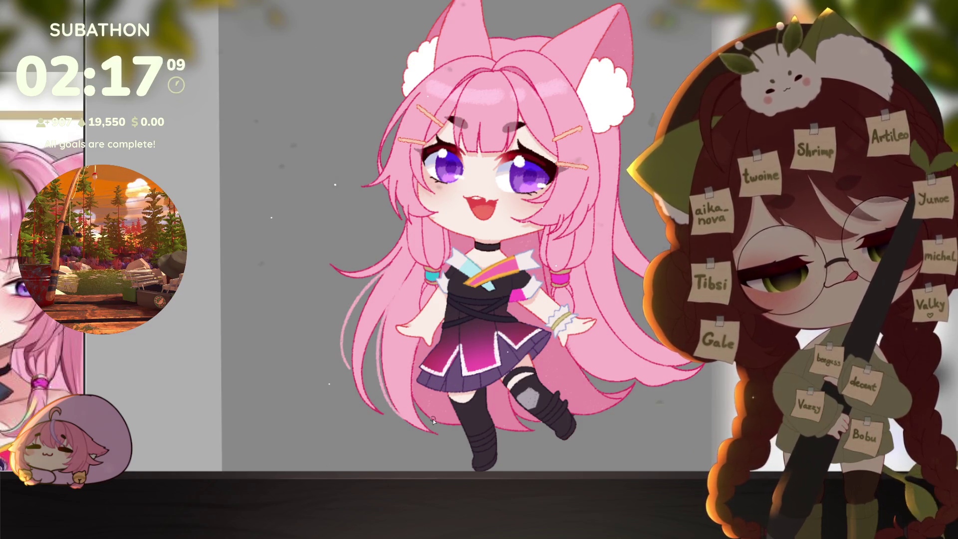
{"action": "key", "text": "ctrl+z"}
{"action": "left_click_drag", "start_coordinate": [374, 324], "coordinate": [378, 406]}
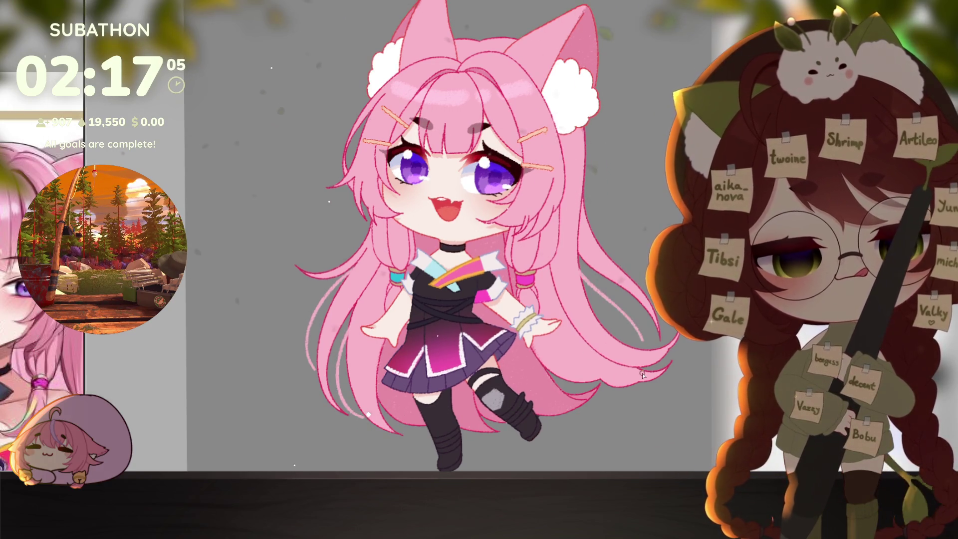
- Add thin strands along the right hair edge, discarding an upper-left strand attempt
{"action": "left_click_drag", "start_coordinate": [579, 262], "coordinate": [629, 335]}
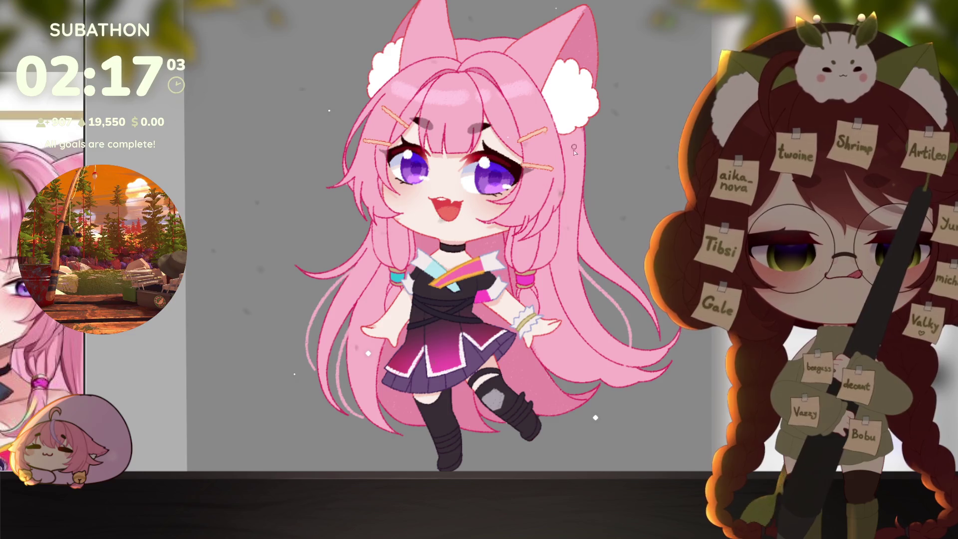
{"action": "left_click_drag", "start_coordinate": [581, 185], "coordinate": [626, 274]}
{"action": "key", "text": "ctrl+z"}
{"action": "left_click_drag", "start_coordinate": [581, 198], "coordinate": [610, 260]}
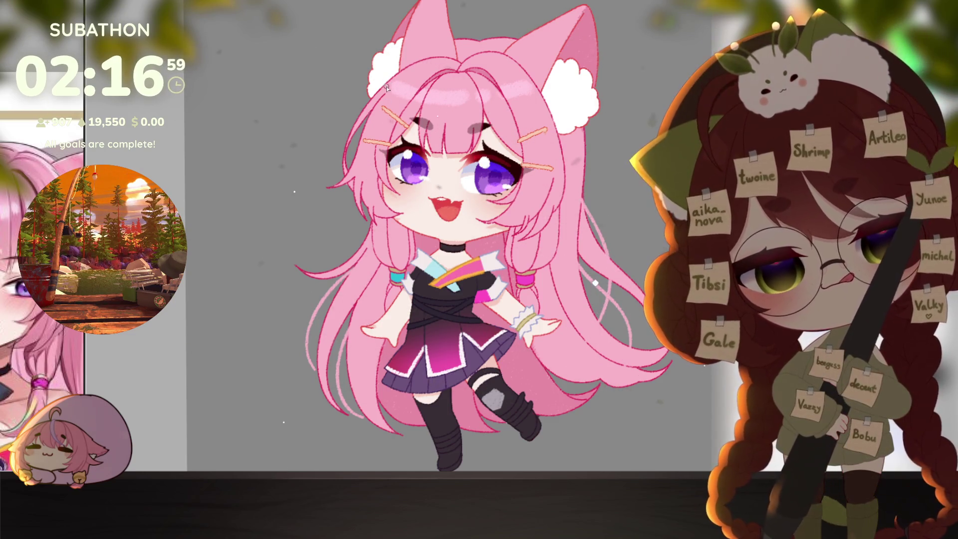
{"action": "left_click_drag", "start_coordinate": [360, 89], "coordinate": [324, 192]}
{"action": "key", "text": "ctrl+z"}
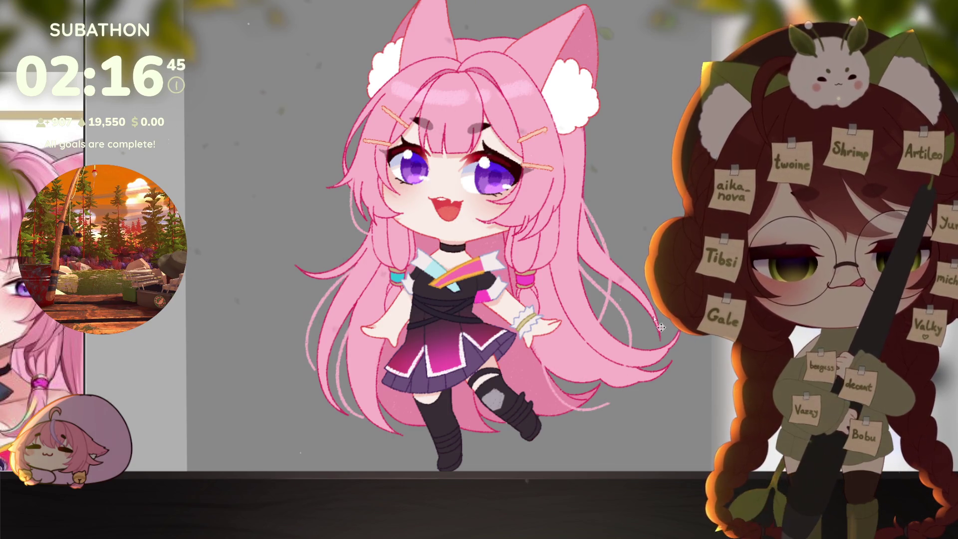
{"action": "scroll", "coordinate": [645, 347], "scroll_direction": "down", "scroll_amount": 3}
{"action": "scroll", "coordinate": [645, 347], "scroll_direction": "up", "scroll_amount": 2}
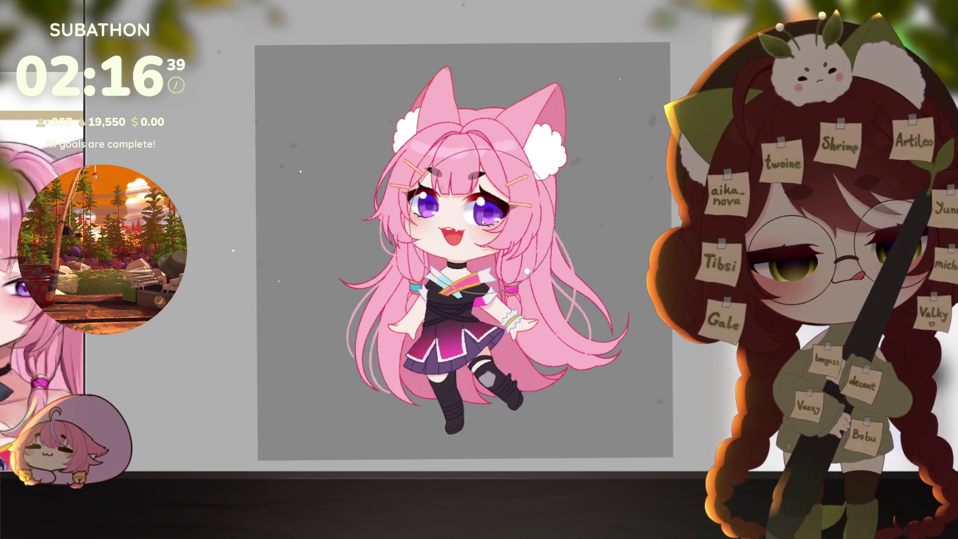
- Test a red wash and a soft pink tint over the character, undoing both
{"action": "mouse_move", "coordinate": [446, 224]}
{"action": "left_mouse_down"}
{"action": "mouse_move", "coordinate": [433, 224]}
{"action": "mouse_move", "coordinate": [456, 234]}
{"action": "mouse_move", "coordinate": [459, 280]}
{"action": "mouse_move", "coordinate": [468, 178]}
{"action": "left_mouse_up"}
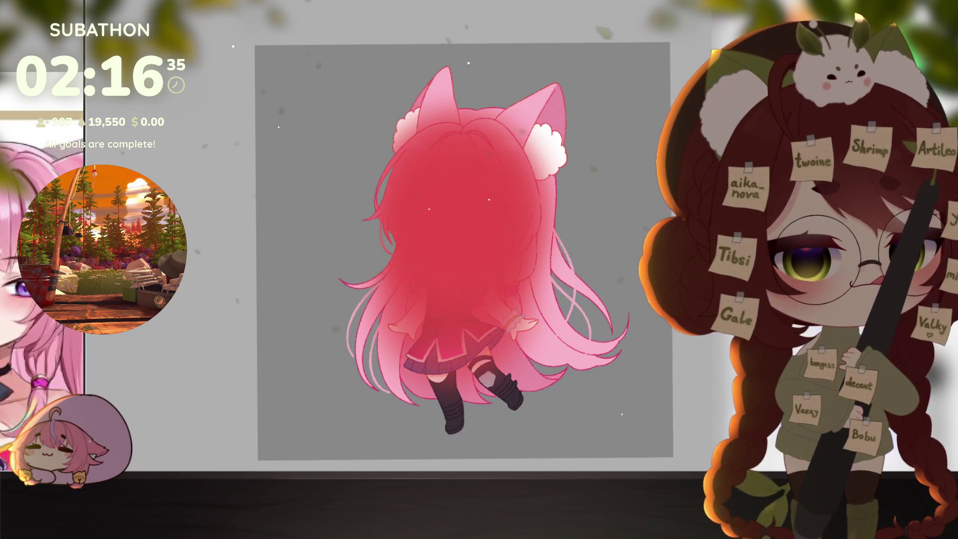
{"action": "key", "text": "ctrl+z"}
{"action": "key", "text": "ctrl+z"}
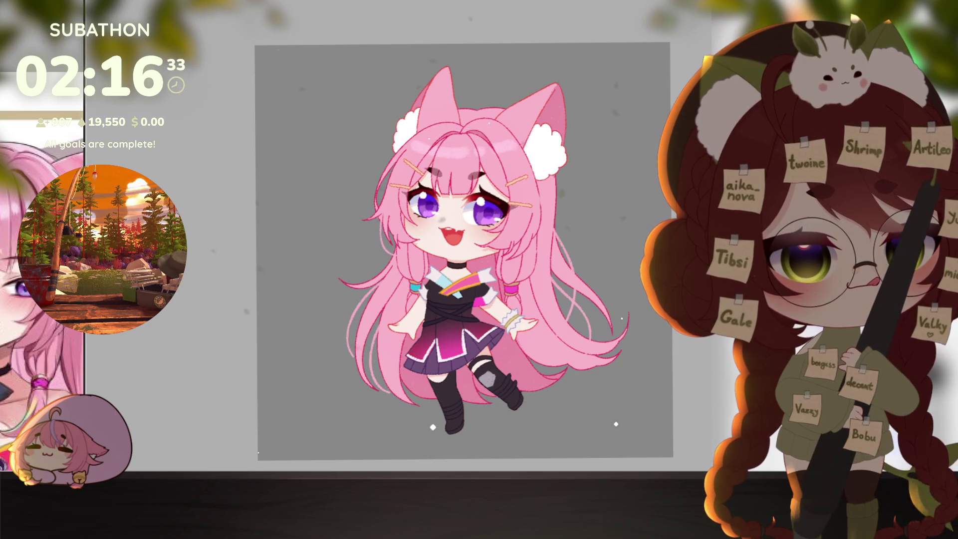
{"action": "mouse_move", "coordinate": [438, 225]}
{"action": "left_mouse_down"}
{"action": "mouse_move", "coordinate": [461, 301]}
{"action": "mouse_move", "coordinate": [472, 298]}
{"action": "left_mouse_up"}
{"action": "key", "text": "ctrl+z"}
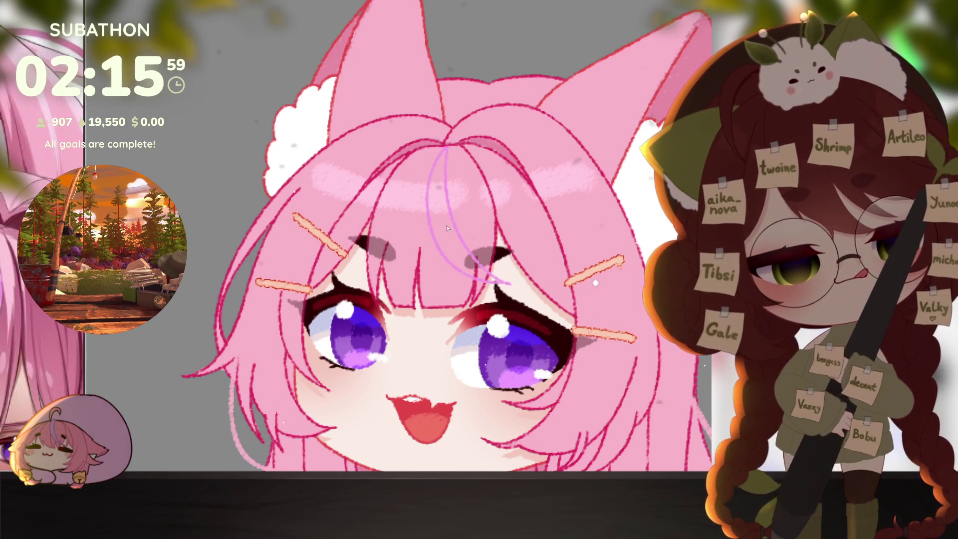
- Repaint the forehead strand in a lighter lavender, then zoom out to the whole character
{"action": "scroll", "coordinate": [595, 279], "scroll_direction": "down", "scroll_amount": 5}
{"action": "scroll", "coordinate": [608, 333], "scroll_direction": "up", "scroll_amount": 3}
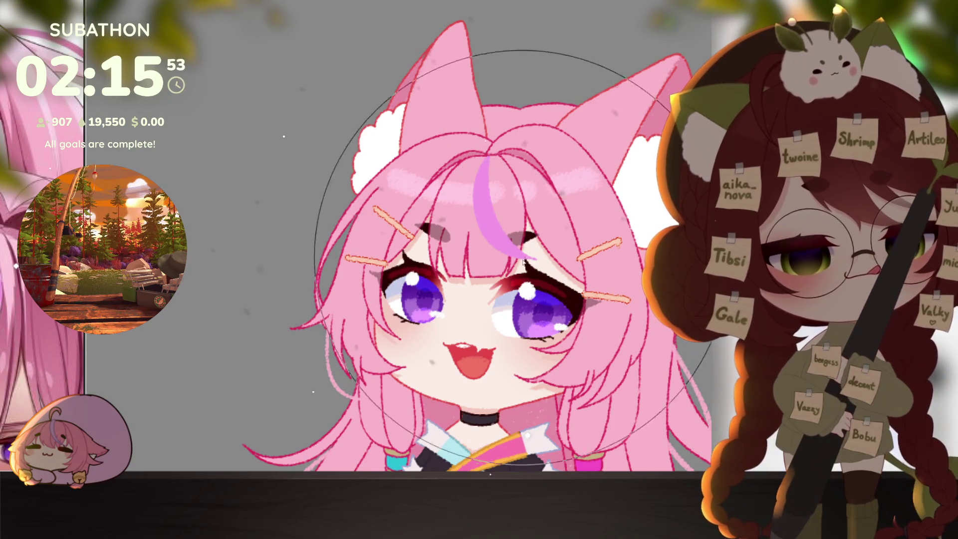
{"action": "mouse_move", "coordinate": [487, 180]}
{"action": "left_mouse_down"}
{"action": "mouse_move", "coordinate": [520, 263]}
{"action": "mouse_move", "coordinate": [502, 235]}
{"action": "left_mouse_up"}
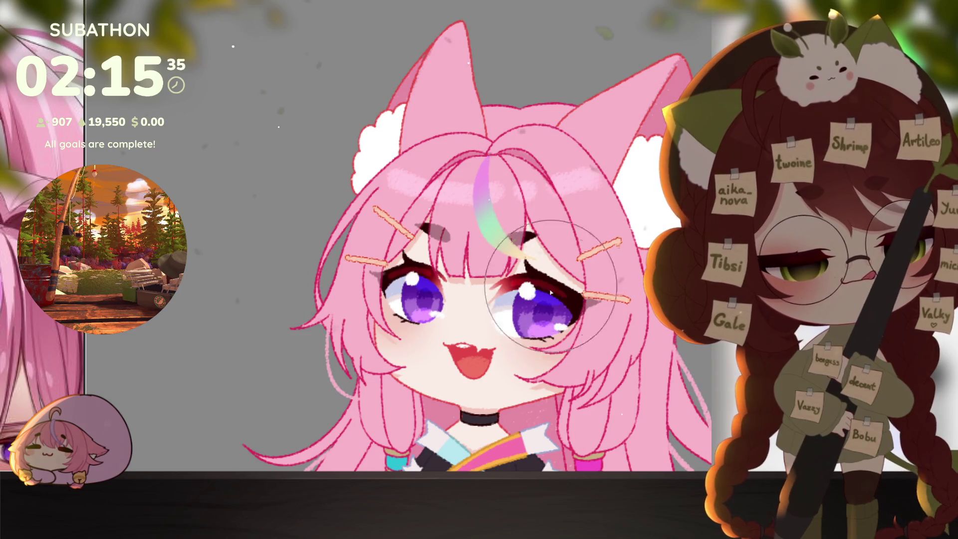
{"action": "left_click", "coordinate": [633, 317], "text": "alt"}
{"action": "scroll", "coordinate": [632, 317], "scroll_direction": "down", "scroll_amount": 1}
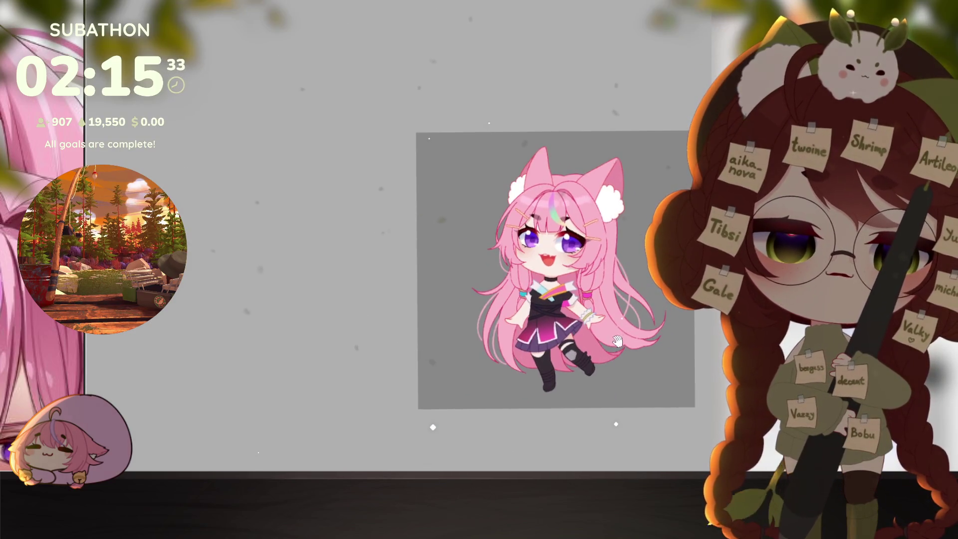
- Enlarge the drawing in view and try free-transform twice, applying it unchanged
{"action": "scroll", "coordinate": [617, 362], "scroll_direction": "up", "scroll_amount": 1}
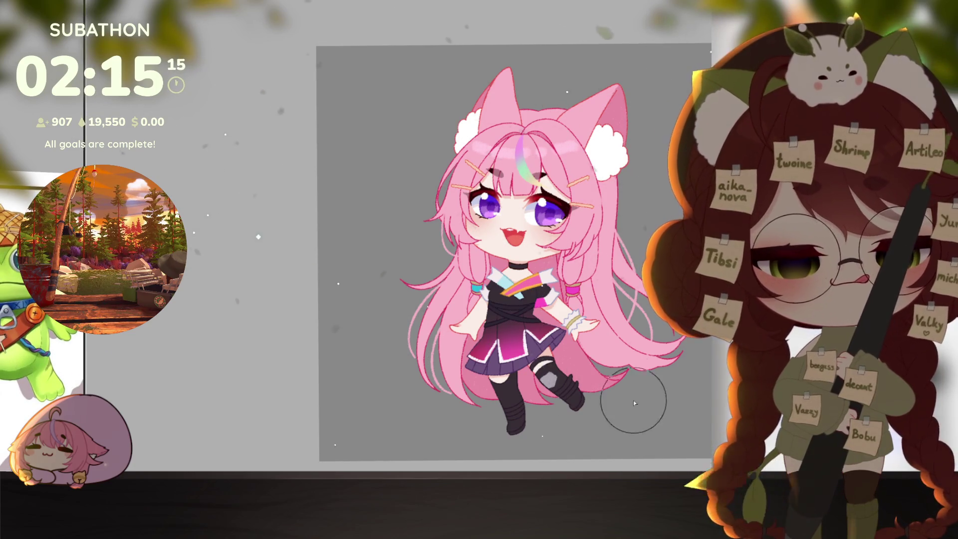
{"action": "left_click_drag", "start_coordinate": [635, 404], "coordinate": [567, 396]}
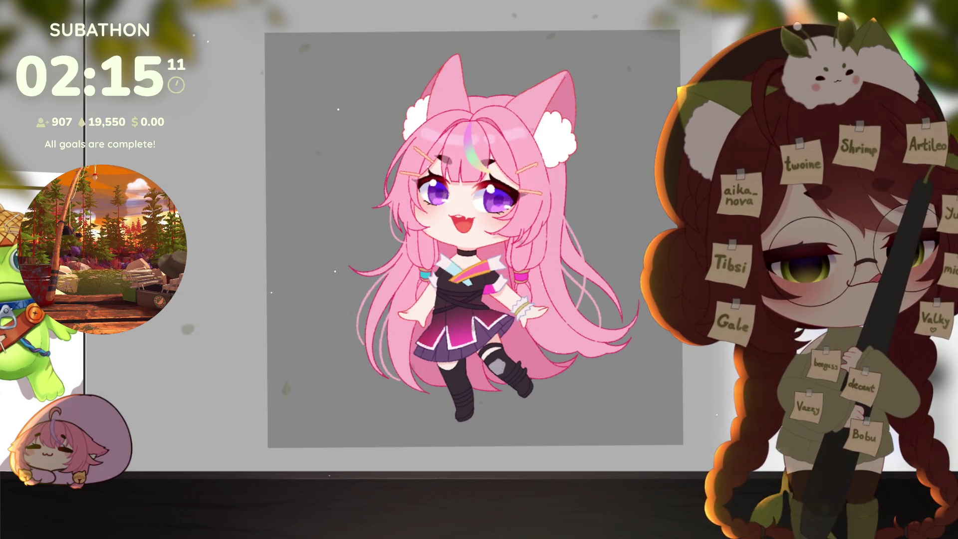
{"action": "key", "text": "ctrl+t"}
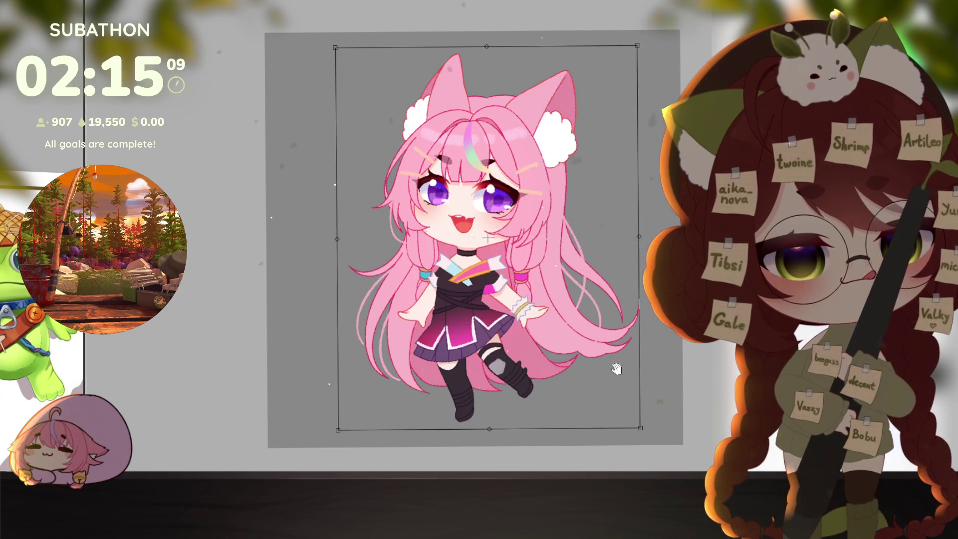
{"action": "left_click_drag", "start_coordinate": [599, 322], "coordinate": [593, 321]}
{"action": "key", "text": "Return"}
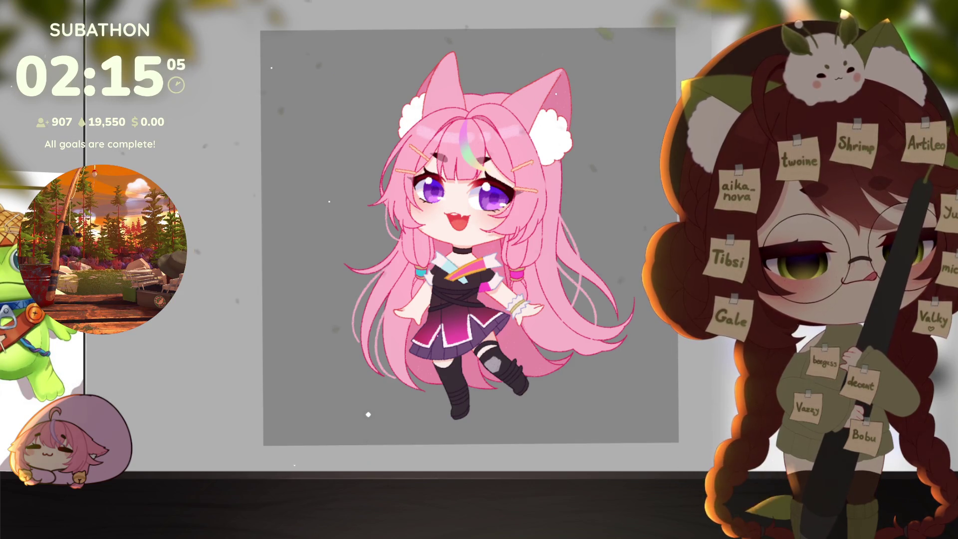
{"action": "key", "text": "ctrl+t"}
{"action": "key", "text": "Return"}
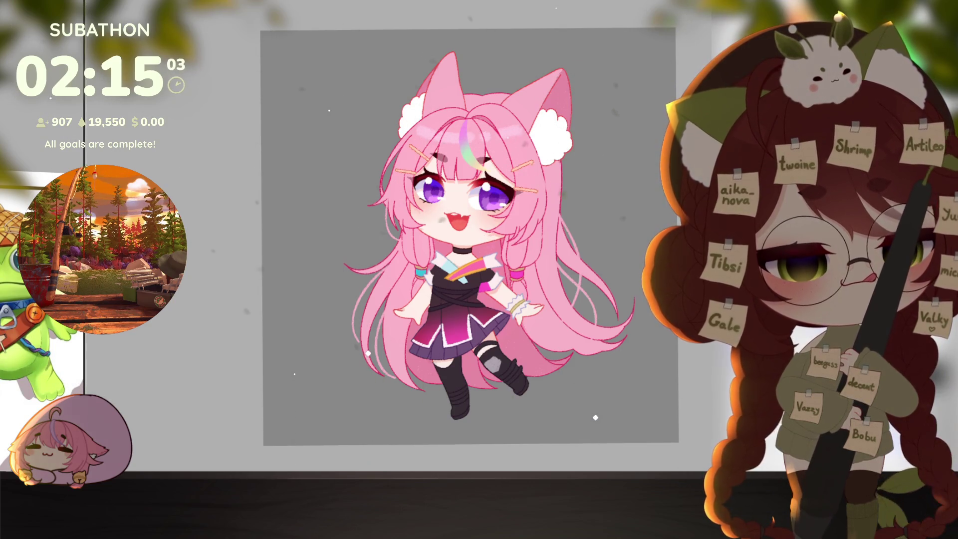
- Move, tilt and enlarge the drawing in a transform, then cancel it
{"action": "key", "text": "ctrl+t"}
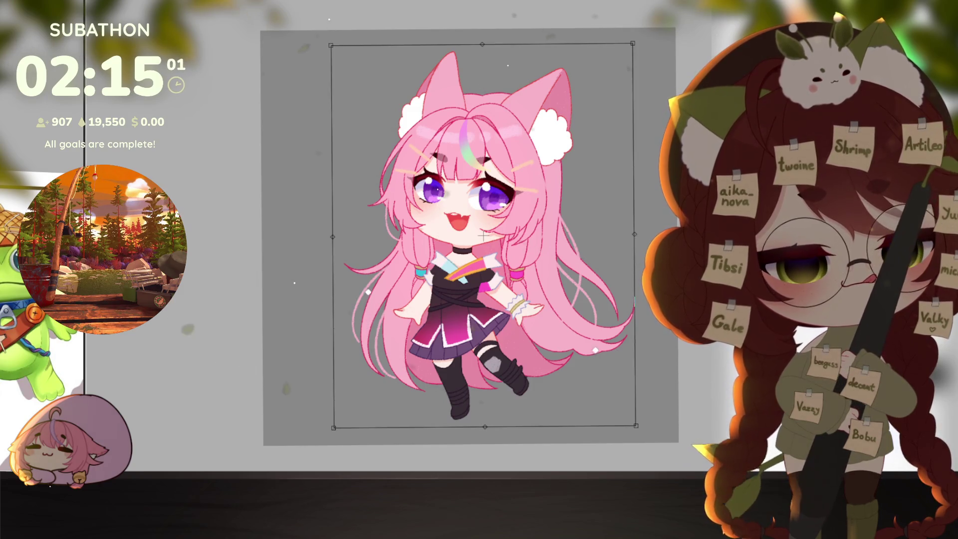
{"action": "mouse_move", "coordinate": [578, 321]}
{"action": "left_mouse_down"}
{"action": "mouse_move", "coordinate": [628, 307]}
{"action": "mouse_move", "coordinate": [638, 263]}
{"action": "mouse_move", "coordinate": [543, 275]}
{"action": "mouse_move", "coordinate": [548, 266]}
{"action": "left_mouse_up"}
{"action": "left_click_drag", "start_coordinate": [612, 75], "coordinate": [623, 88]}
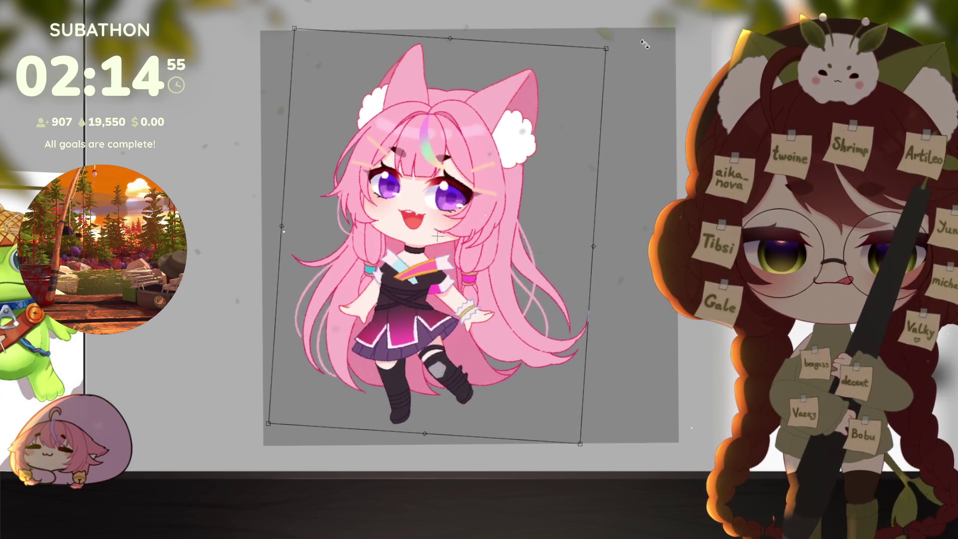
{"action": "left_click_drag", "start_coordinate": [604, 50], "coordinate": [564, 98]}
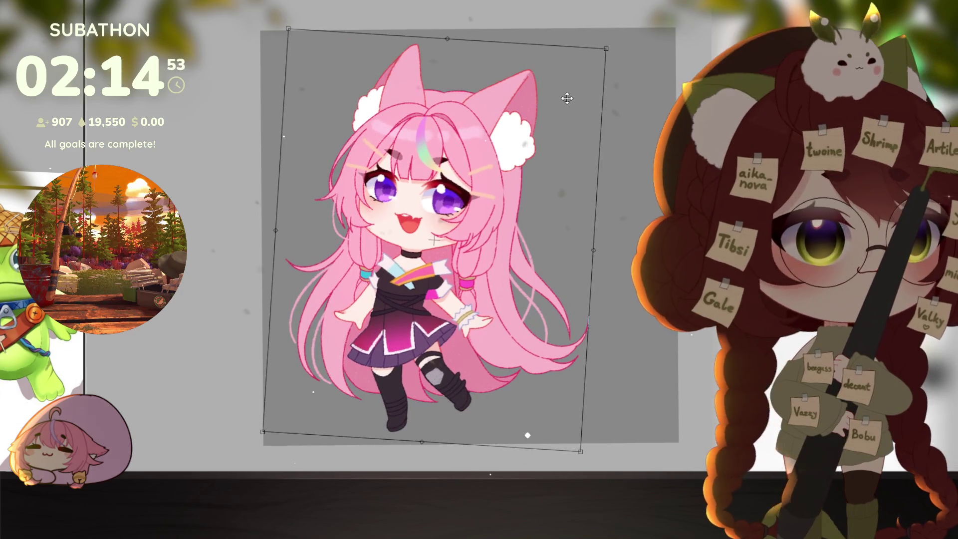
{"action": "left_click_drag", "start_coordinate": [621, 50], "coordinate": [619, 43]}
{"action": "key", "text": "Escape"}
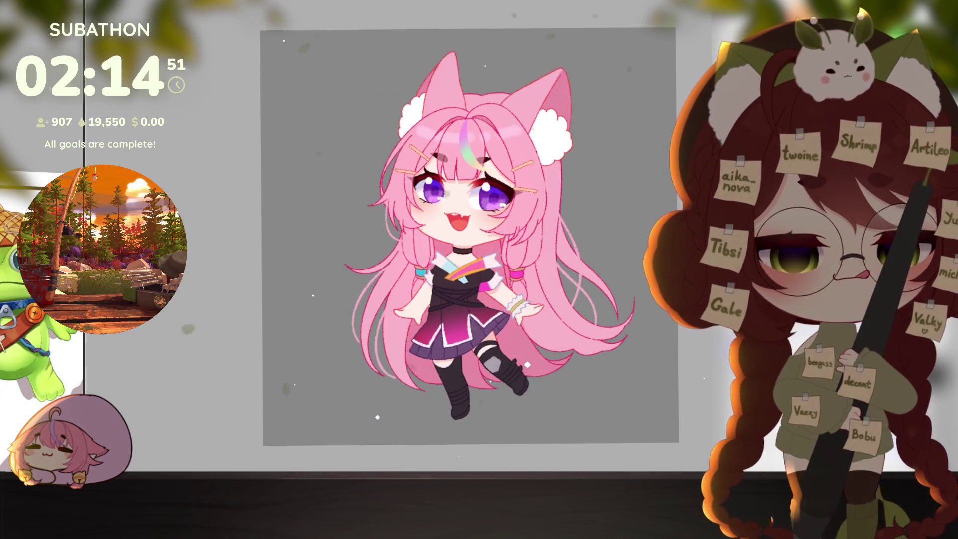
- Tilt the drawing slightly clockwise and fade it to low opacity
{"action": "key", "text": "ctrl+t"}
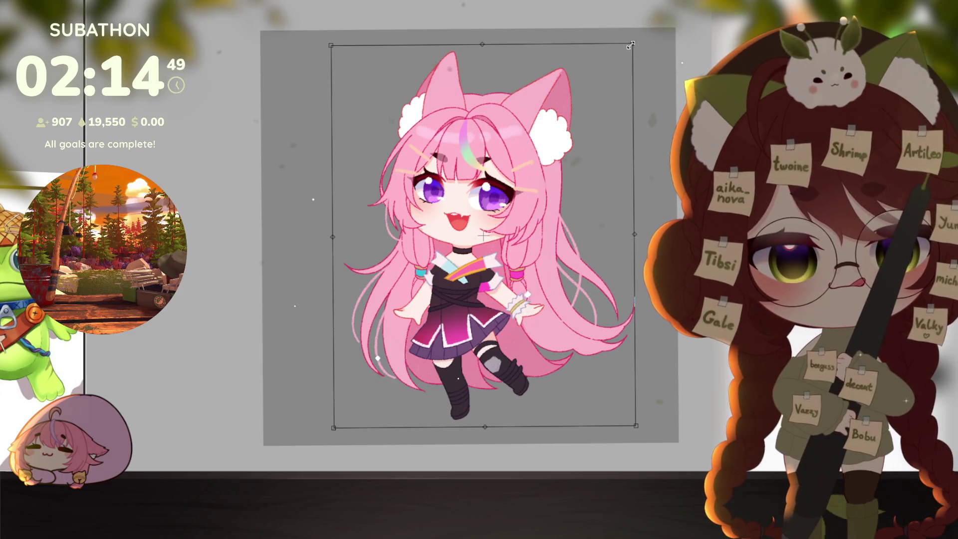
{"action": "left_click_drag", "start_coordinate": [631, 45], "coordinate": [679, 44]}
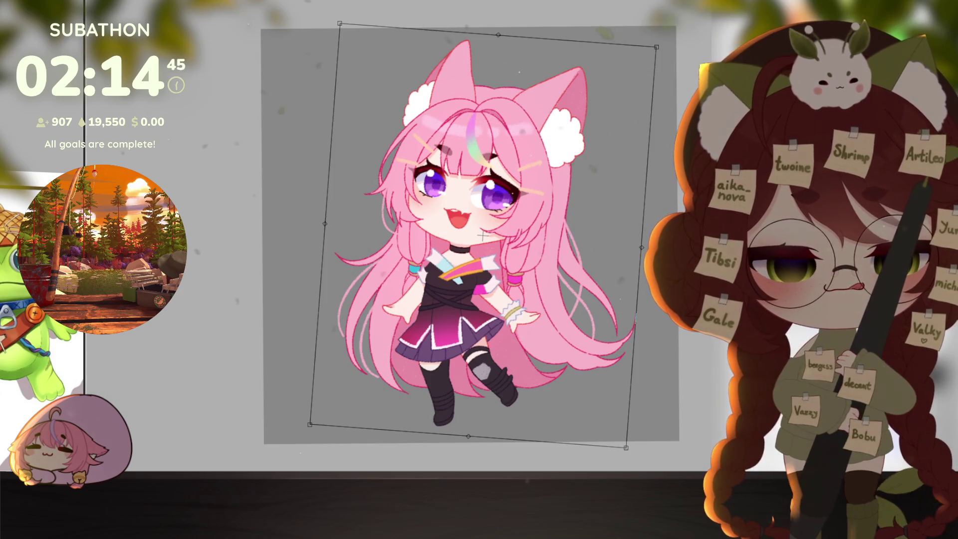
{"action": "key", "text": "Return"}
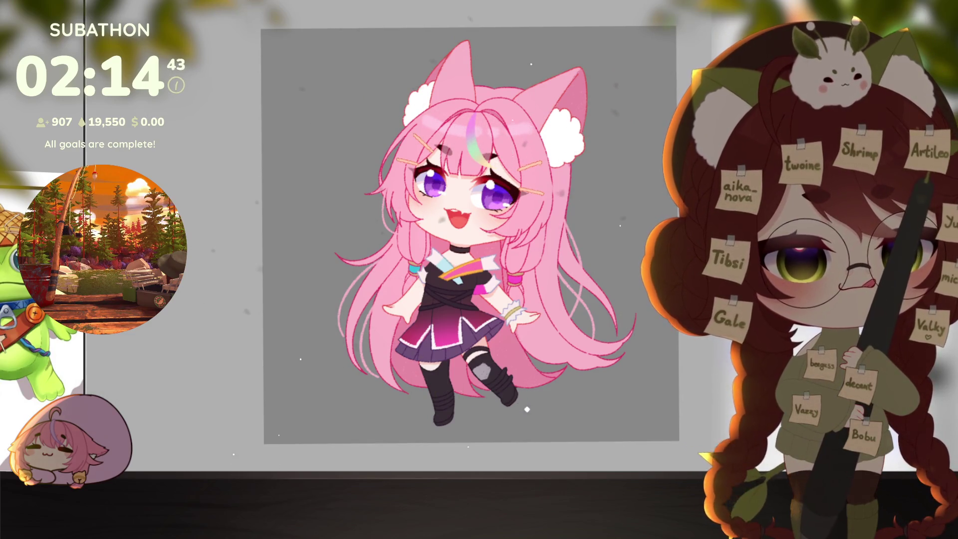
{"action": "key", "text": "5"}
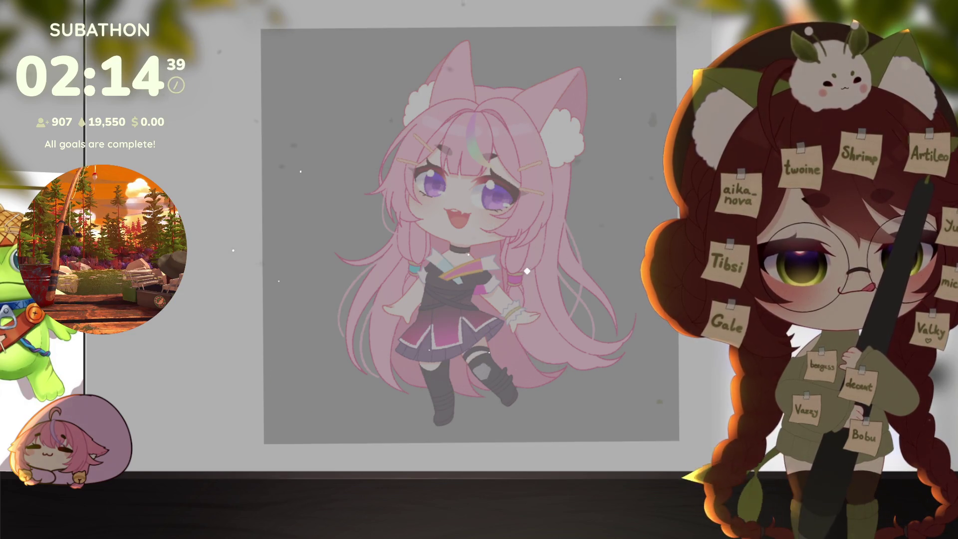
- Draw the creature's first curved stroke beside her legs, undoing stray pieces
{"action": "scroll", "coordinate": [527, 237], "scroll_direction": "up", "scroll_amount": 3}
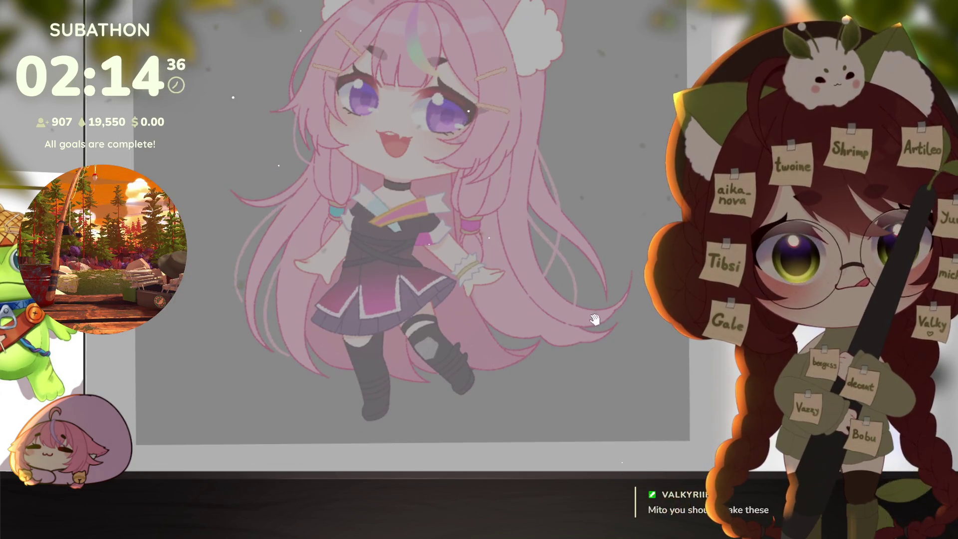
{"action": "left_click_drag", "start_coordinate": [594, 320], "coordinate": [568, 340]}
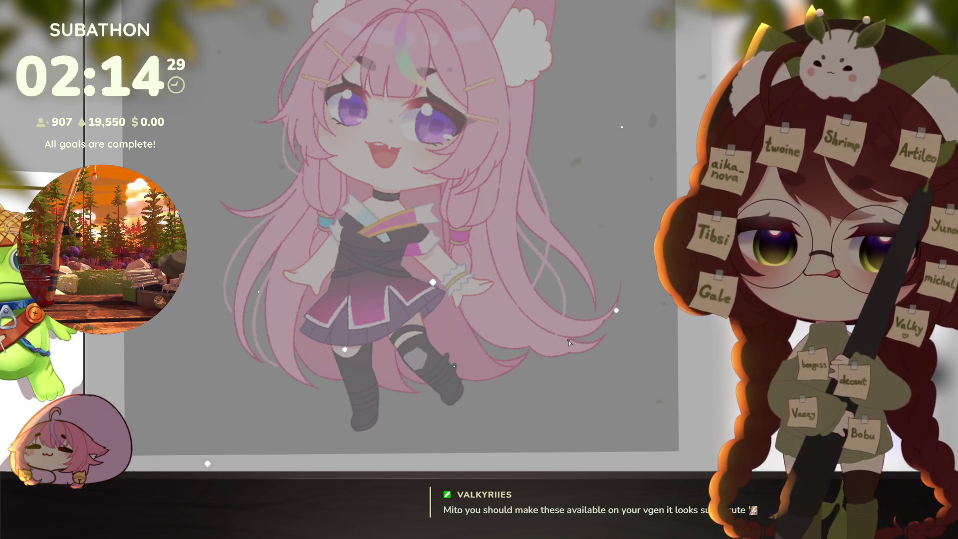
{"action": "left_click_drag", "start_coordinate": [568, 340], "coordinate": [541, 359]}
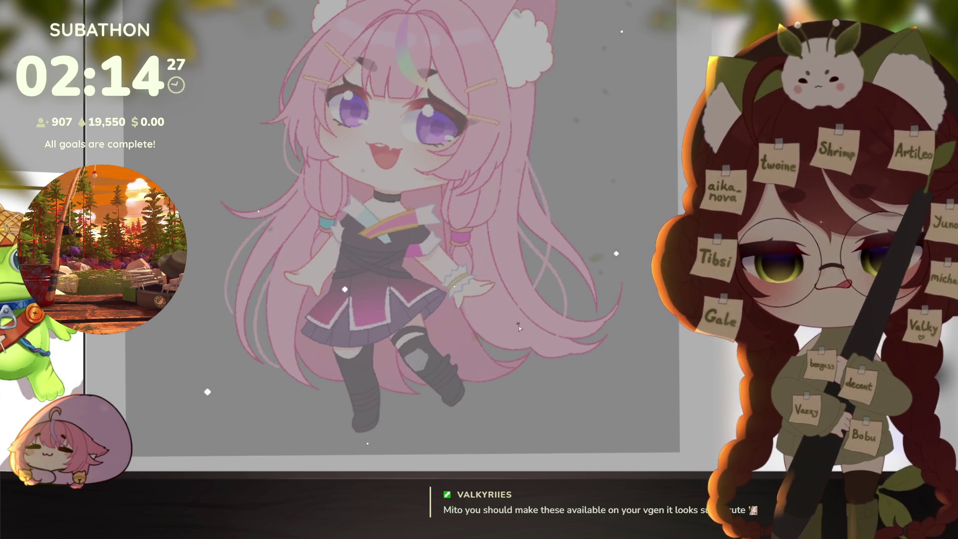
{"action": "left_click_drag", "start_coordinate": [501, 329], "coordinate": [561, 288]}
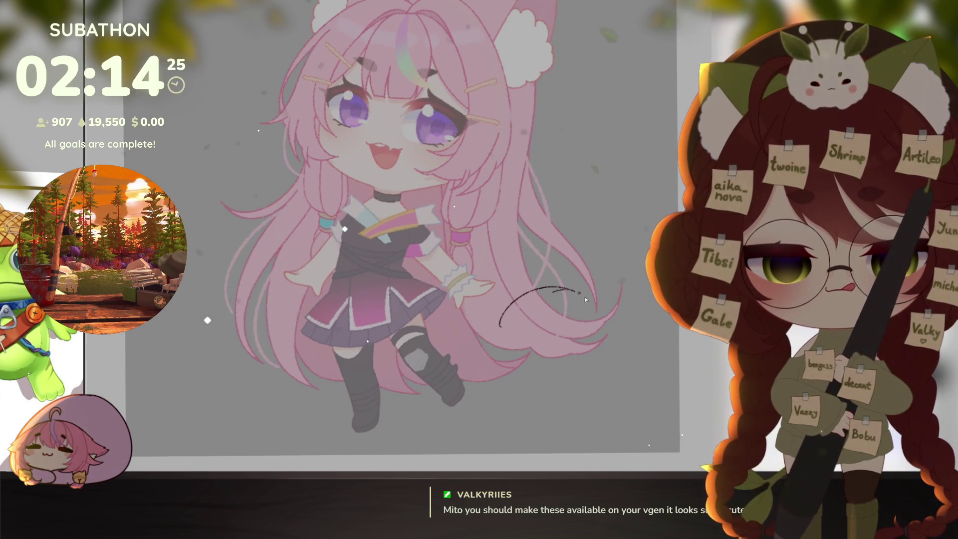
{"action": "mouse_move", "coordinate": [496, 349]}
{"action": "left_mouse_down"}
{"action": "mouse_move", "coordinate": [509, 359]}
{"action": "mouse_move", "coordinate": [575, 350]}
{"action": "left_mouse_up"}
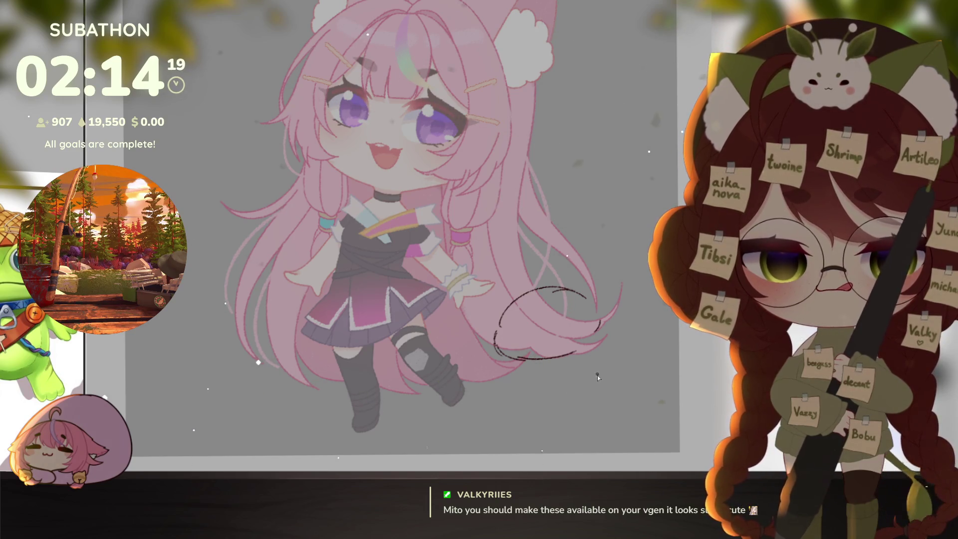
{"action": "key", "text": "ctrl+z"}
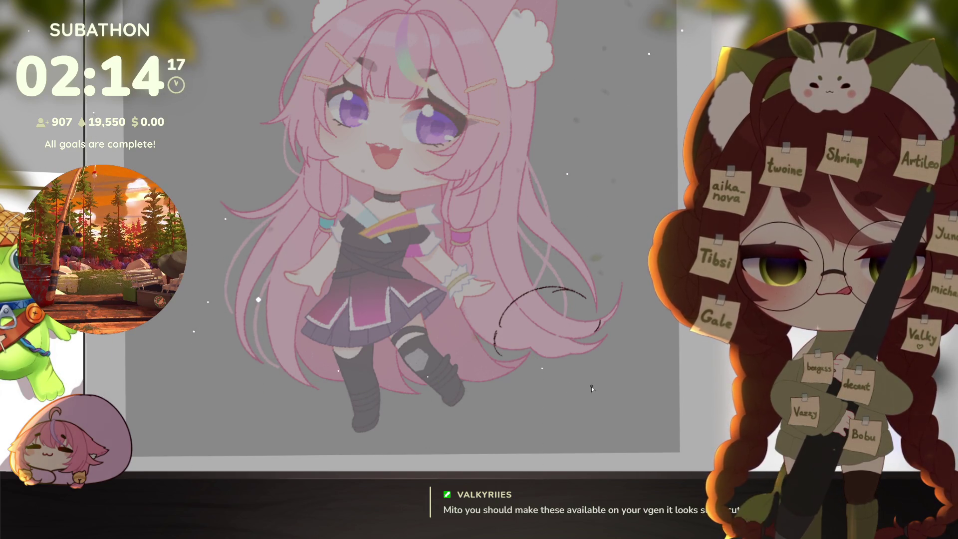
{"action": "key", "text": "ctrl+z"}
{"action": "key", "text": "ctrl+z"}
{"action": "key", "text": "ctrl+z"}
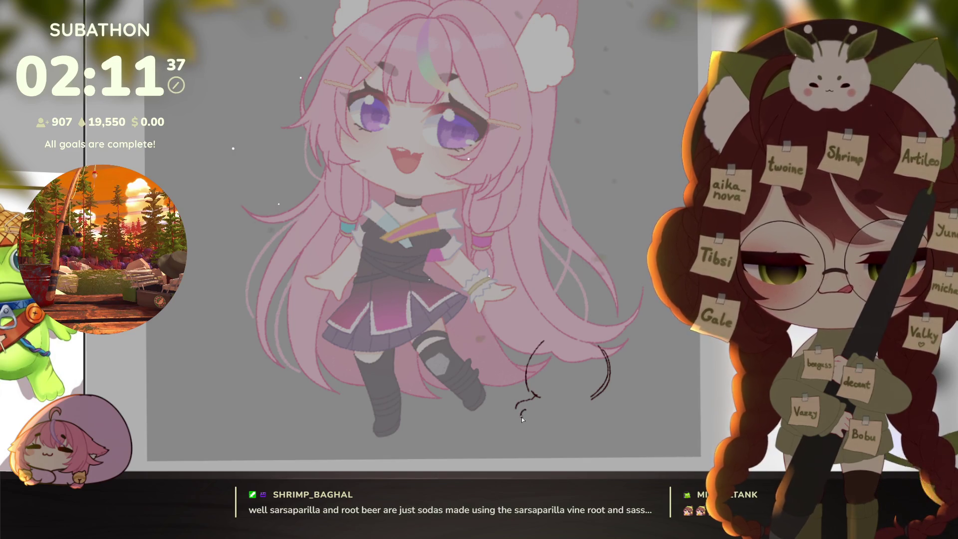
- Sketch the curly paw, the arc across the creature's top, an ear arc and a head loop
{"action": "mouse_move", "coordinate": [520, 402]}
{"action": "left_mouse_down"}
{"action": "mouse_move", "coordinate": [534, 422]}
{"action": "mouse_move", "coordinate": [556, 404]}
{"action": "left_mouse_up"}
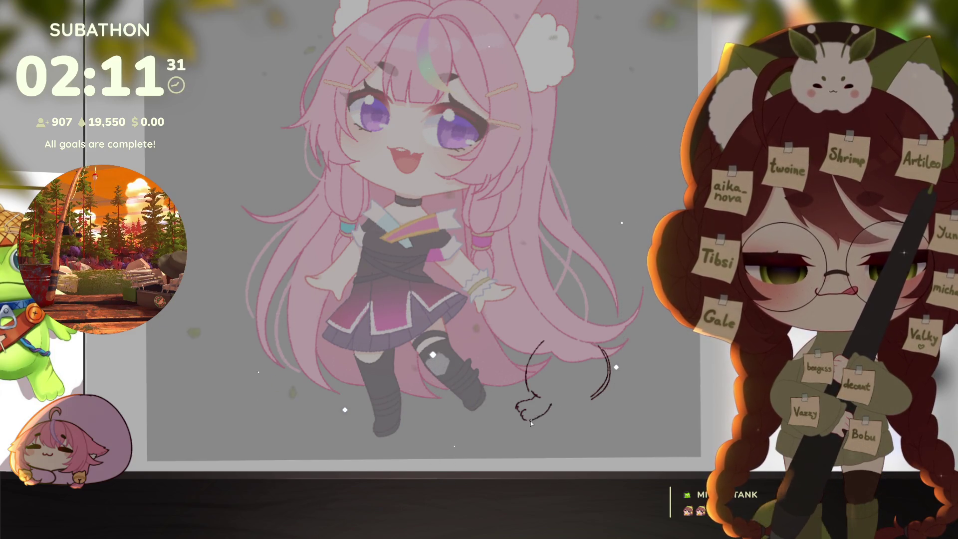
{"action": "left_click_drag", "start_coordinate": [531, 420], "coordinate": [552, 405]}
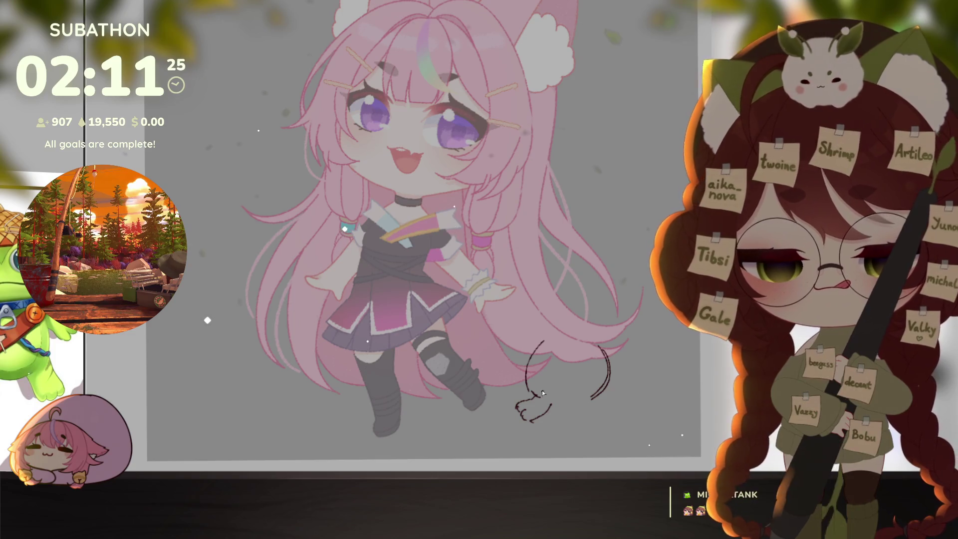
{"action": "mouse_move", "coordinate": [537, 385]}
{"action": "left_mouse_down"}
{"action": "mouse_move", "coordinate": [552, 412]}
{"action": "mouse_move", "coordinate": [563, 409]}
{"action": "mouse_move", "coordinate": [555, 385]}
{"action": "mouse_move", "coordinate": [569, 400]}
{"action": "left_mouse_up"}
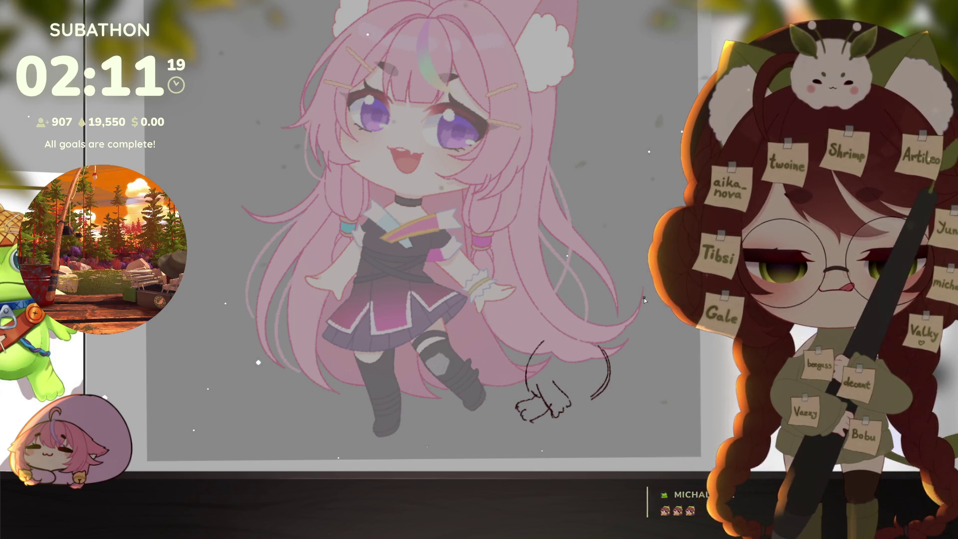
{"action": "mouse_move", "coordinate": [538, 349]}
{"action": "left_mouse_down"}
{"action": "mouse_move", "coordinate": [597, 342]}
{"action": "mouse_move", "coordinate": [524, 325]}
{"action": "mouse_move", "coordinate": [542, 285]}
{"action": "mouse_move", "coordinate": [562, 296]}
{"action": "left_mouse_up"}
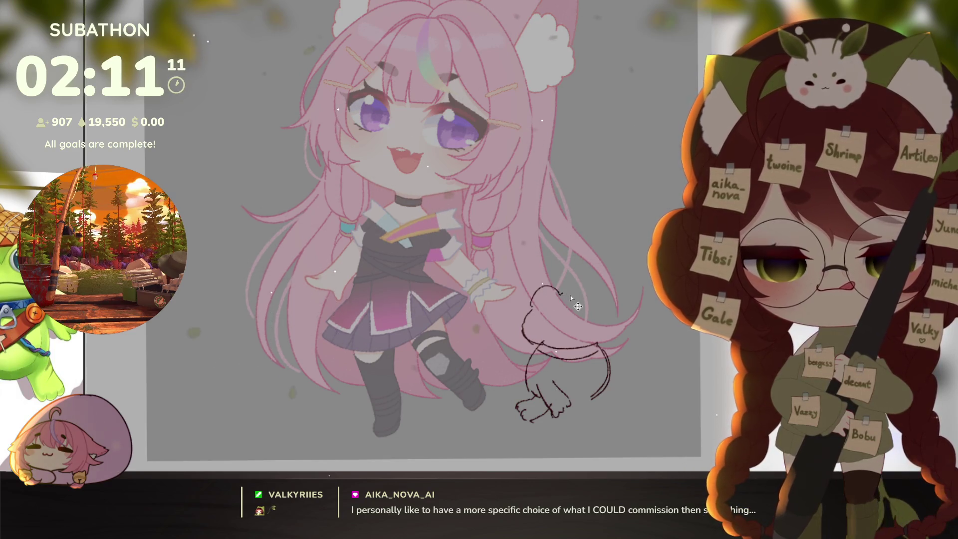
{"action": "mouse_move", "coordinate": [571, 300]}
{"action": "left_mouse_down"}
{"action": "mouse_move", "coordinate": [606, 292]}
{"action": "mouse_move", "coordinate": [618, 324]}
{"action": "left_mouse_up"}
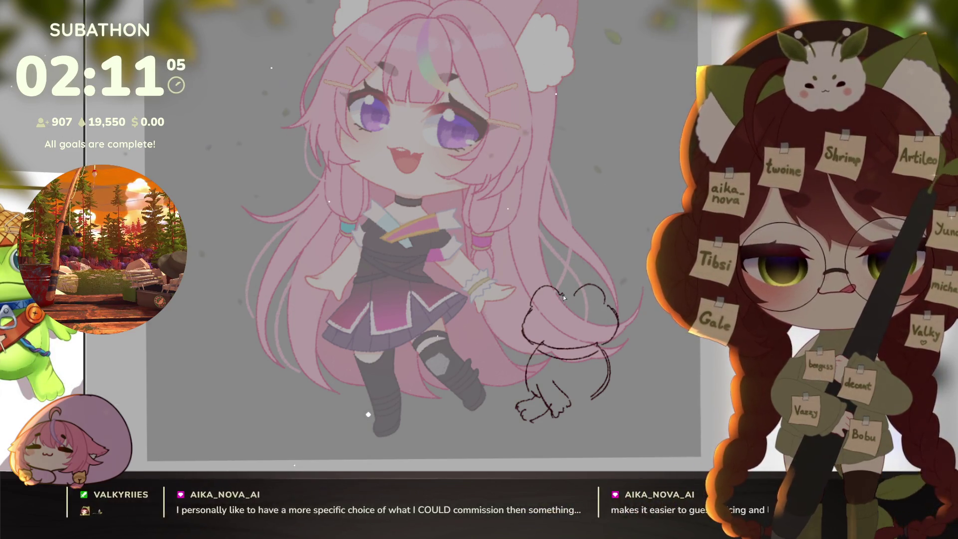
{"action": "mouse_move", "coordinate": [567, 293]}
{"action": "left_mouse_down"}
{"action": "mouse_move", "coordinate": [547, 300]}
{"action": "mouse_move", "coordinate": [597, 309]}
{"action": "left_mouse_up"}
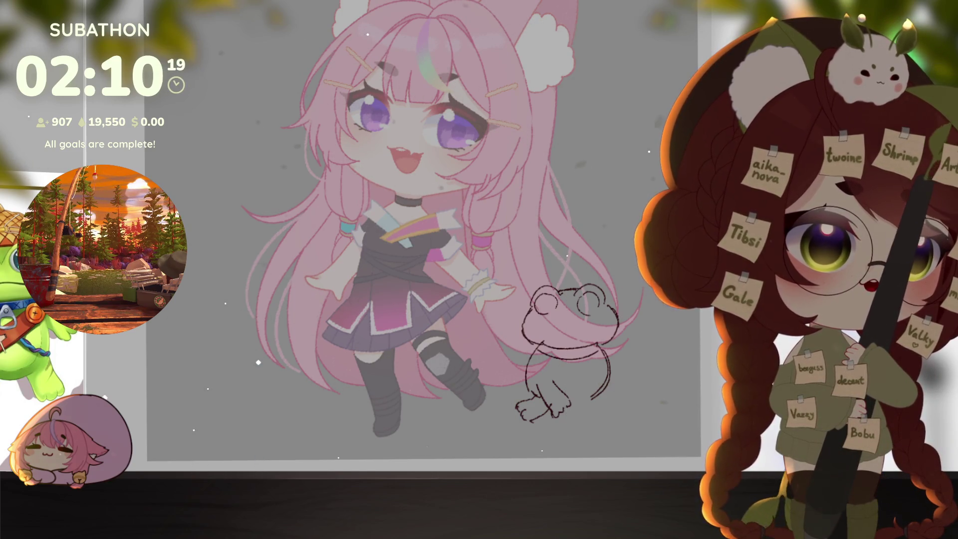
- Browse the VGen commission listing and open the Illustrations commission details
{"action": "scroll", "coordinate": [316, 245], "scroll_direction": "down", "scroll_amount": 3}
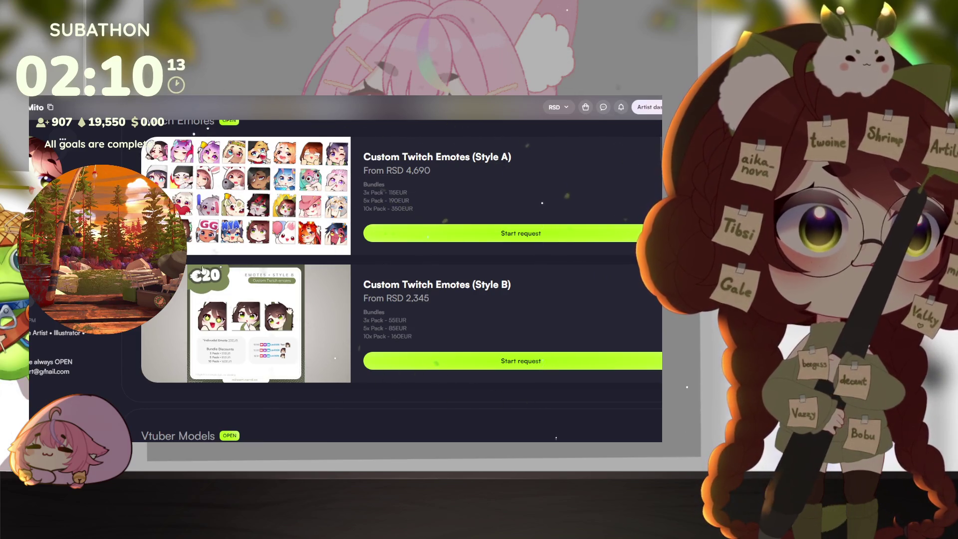
{"action": "scroll", "coordinate": [242, 256], "scroll_direction": "up", "scroll_amount": 1}
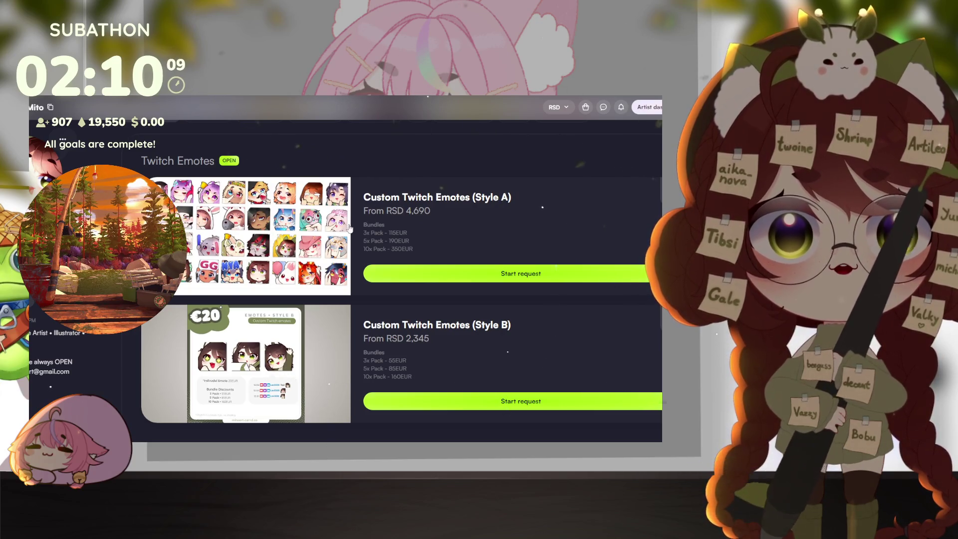
{"action": "scroll", "coordinate": [221, 223], "scroll_direction": "down", "scroll_amount": 15}
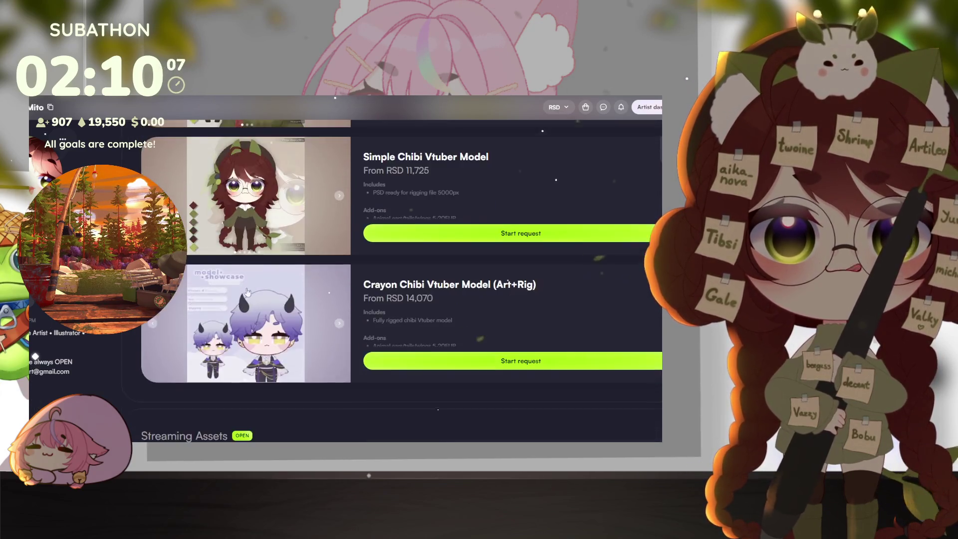
{"action": "scroll", "coordinate": [237, 285], "scroll_direction": "down", "scroll_amount": 15}
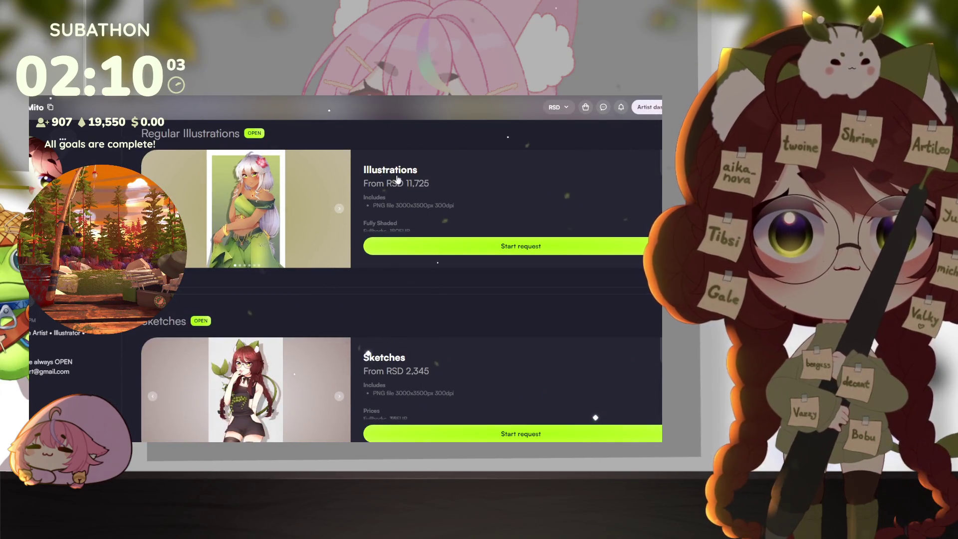
{"action": "left_click", "coordinate": [256, 187]}
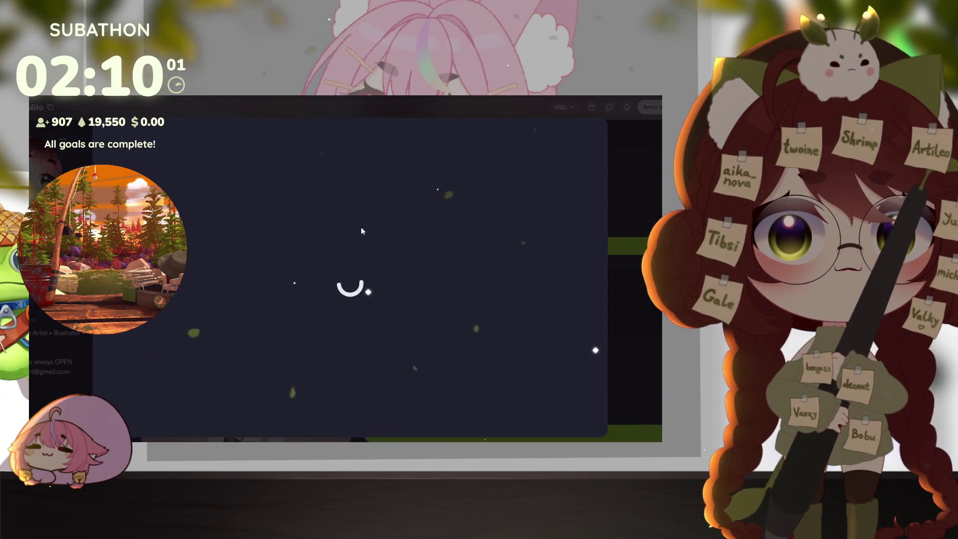
- Highlight the prices from Fully Shaded to Base Colors, then clear the selections
{"action": "scroll", "coordinate": [296, 298], "scroll_direction": "down", "scroll_amount": 4}
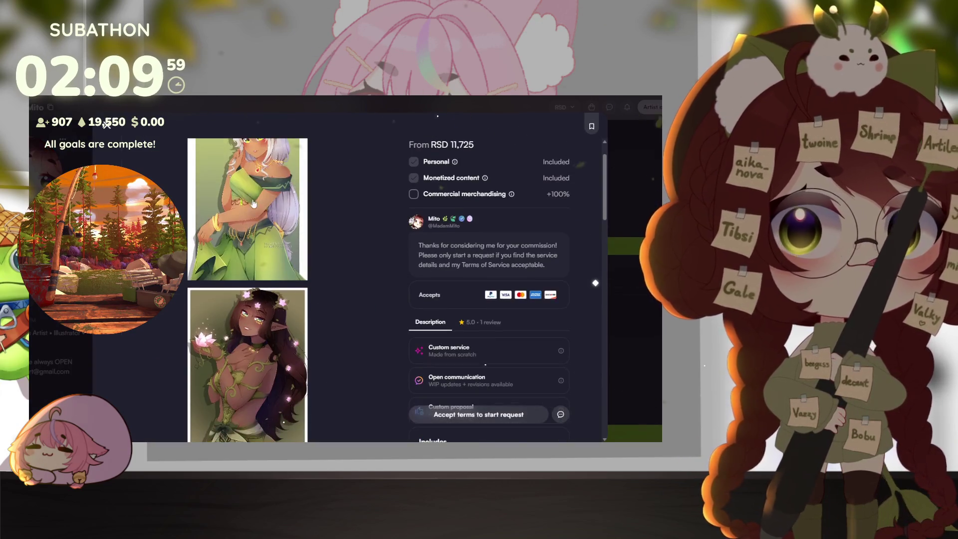
{"action": "scroll", "coordinate": [296, 298], "scroll_direction": "down", "scroll_amount": 3}
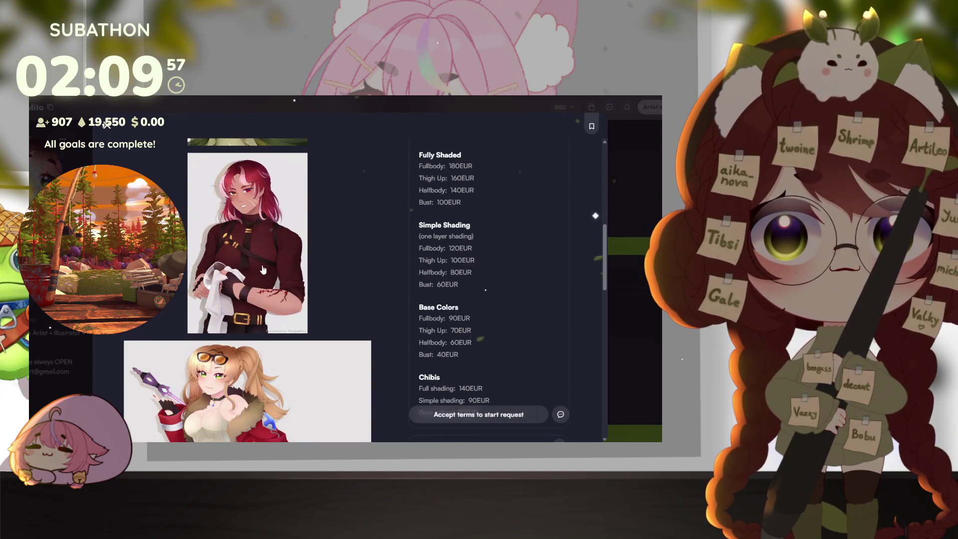
{"action": "scroll", "coordinate": [314, 268], "scroll_direction": "up", "scroll_amount": 1}
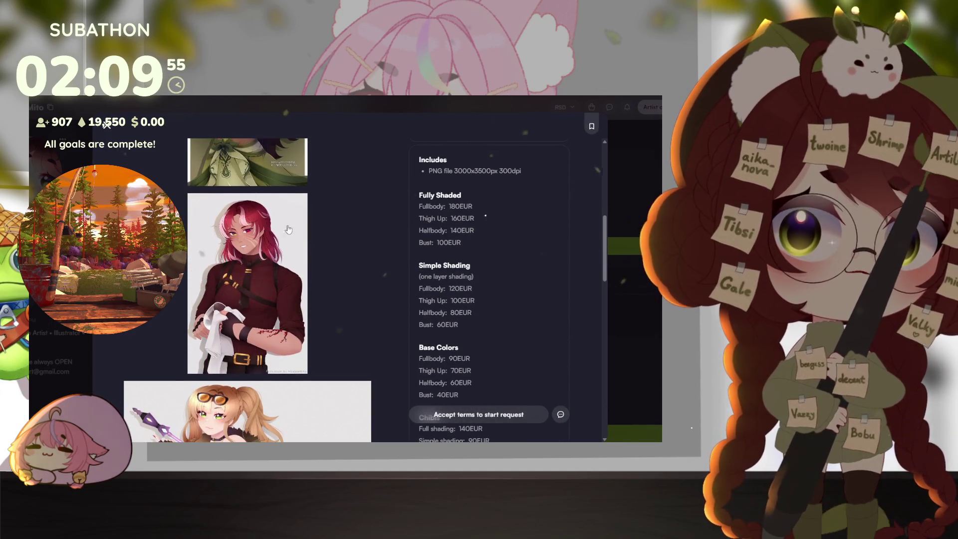
{"action": "scroll", "coordinate": [288, 229], "scroll_direction": "down", "scroll_amount": 2}
{"action": "scroll", "coordinate": [439, 197], "scroll_direction": "up", "scroll_amount": 1}
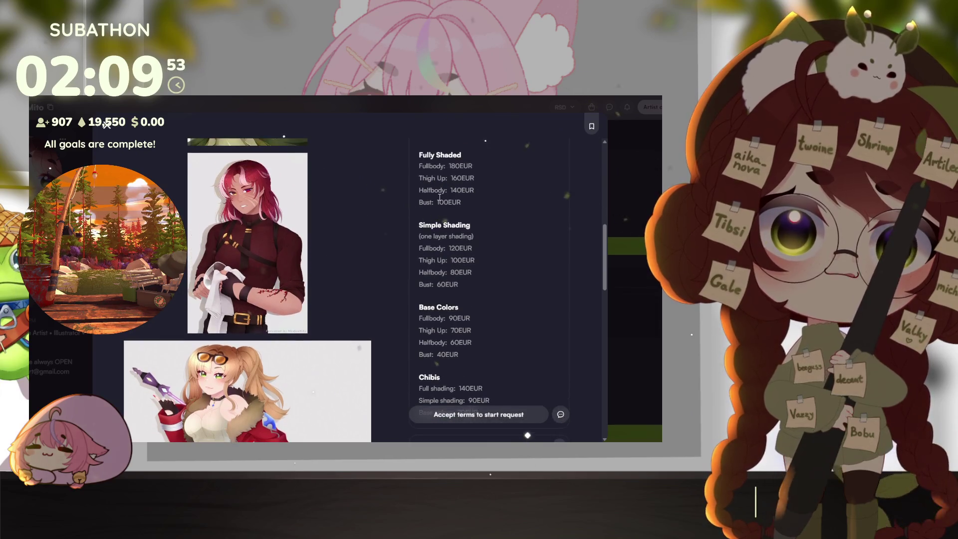
{"action": "mouse_move", "coordinate": [421, 151]}
{"action": "left_mouse_down"}
{"action": "mouse_move", "coordinate": [465, 355]}
{"action": "mouse_move", "coordinate": [412, 154]}
{"action": "mouse_move", "coordinate": [442, 181]}
{"action": "mouse_move", "coordinate": [450, 215]}
{"action": "left_mouse_up"}
{"action": "left_click", "coordinate": [453, 356]}
{"action": "left_click", "coordinate": [424, 156]}
{"action": "left_click", "coordinate": [427, 162]}
{"action": "left_click", "coordinate": [450, 215]}
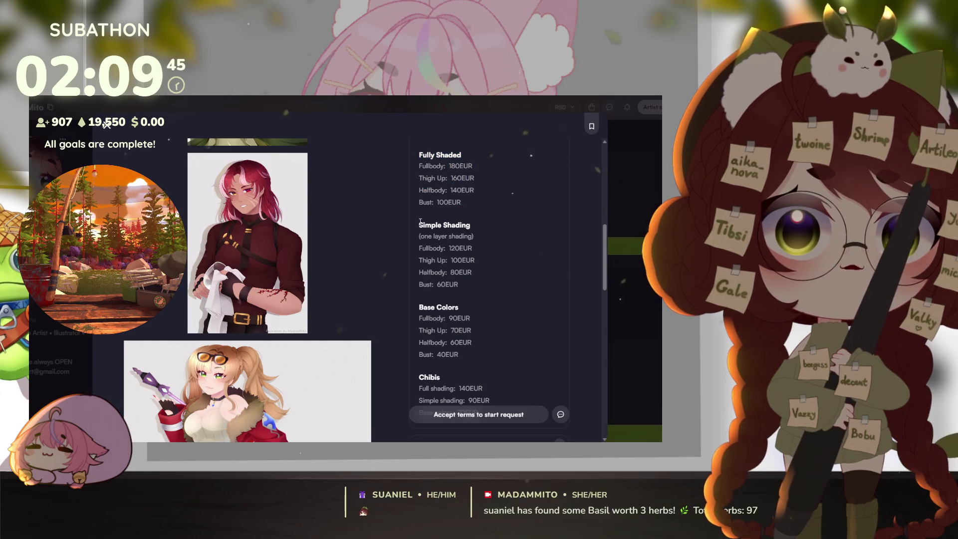
{"action": "scroll", "coordinate": [424, 250], "scroll_direction": "down", "scroll_amount": 1}
{"action": "left_click_drag", "start_coordinate": [418, 263], "coordinate": [470, 318]}
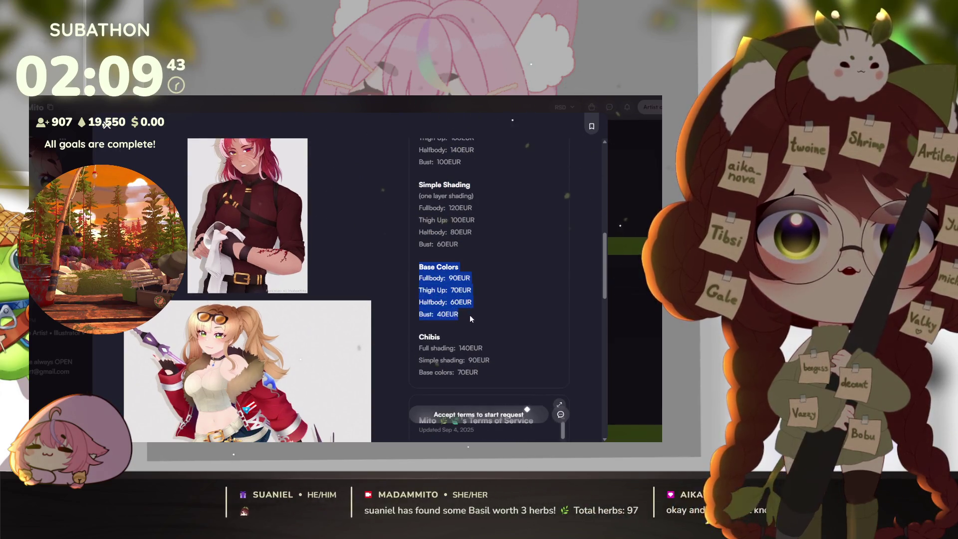
{"action": "left_click", "coordinate": [470, 318]}
- Scroll through the remaining commission terms before dismissing the modal
{"action": "scroll", "coordinate": [314, 285], "scroll_direction": "down", "scroll_amount": 3}
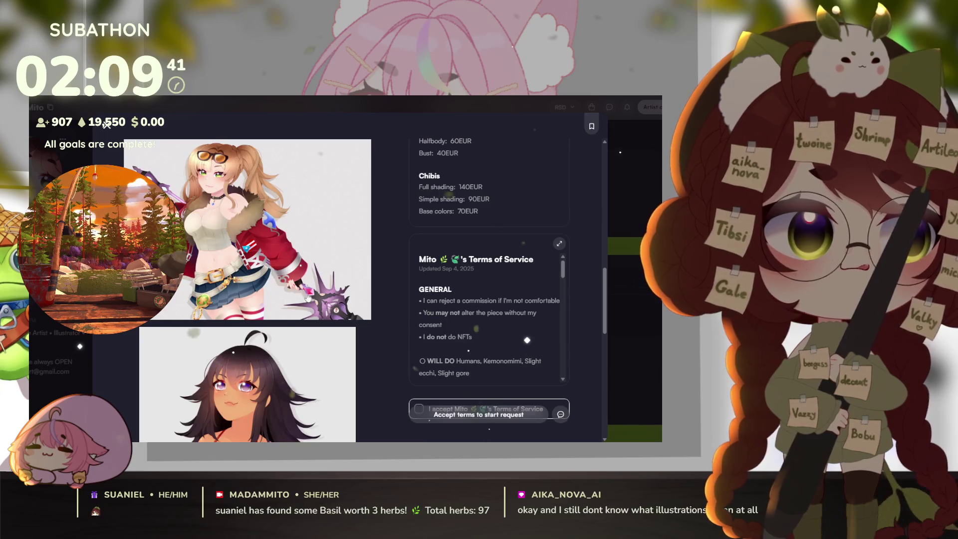
{"action": "scroll", "coordinate": [302, 305], "scroll_direction": "down", "scroll_amount": 1}
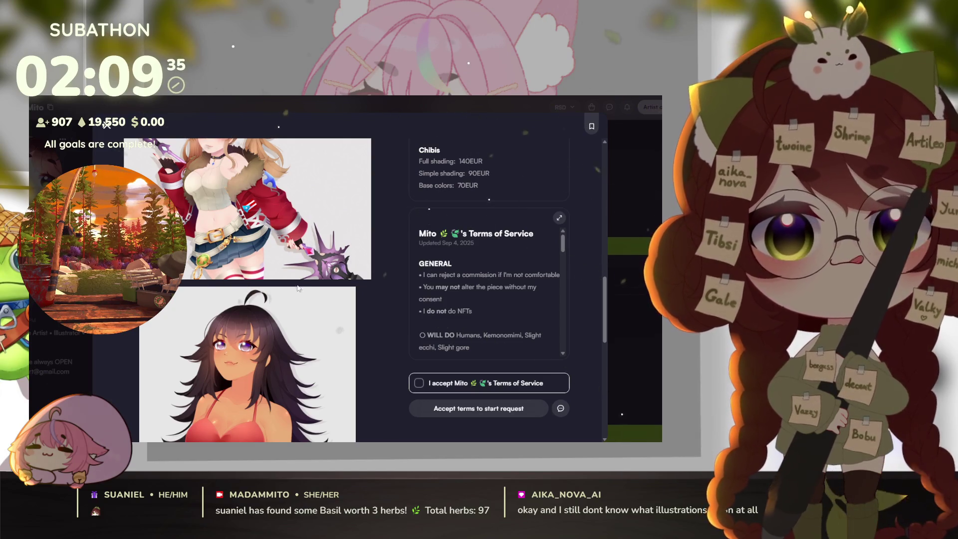
{"action": "scroll", "coordinate": [298, 288], "scroll_direction": "down", "scroll_amount": 5}
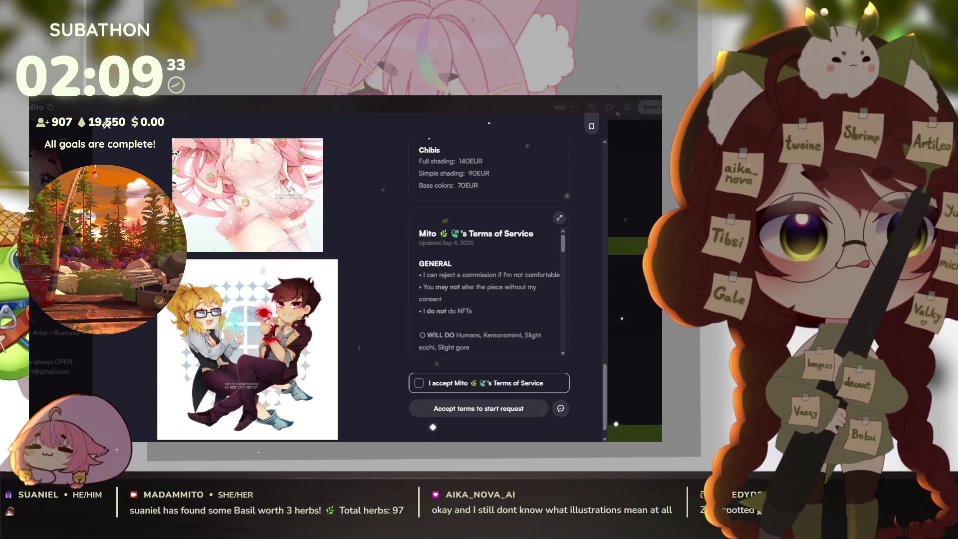
{"action": "scroll", "coordinate": [289, 225], "scroll_direction": "up", "scroll_amount": 5}
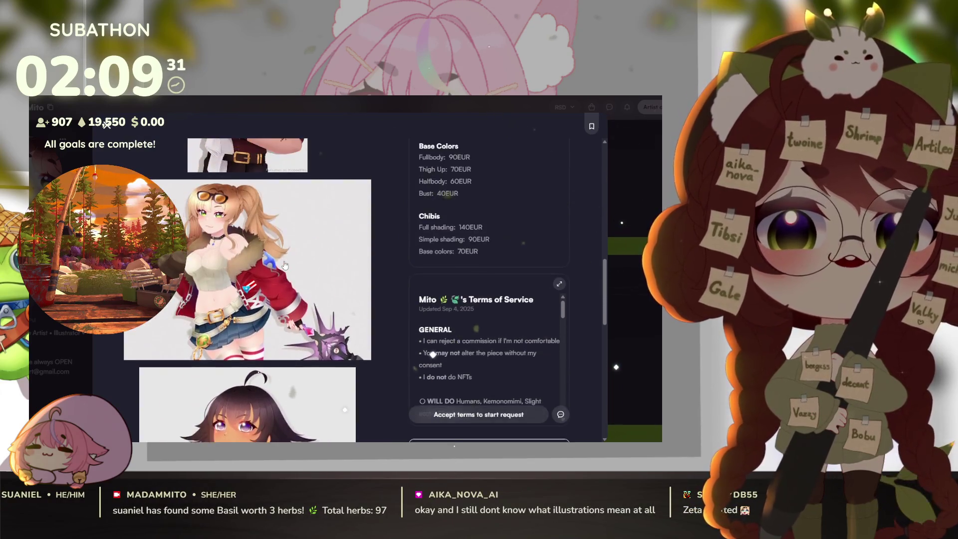
{"action": "scroll", "coordinate": [284, 265], "scroll_direction": "up", "scroll_amount": 10}
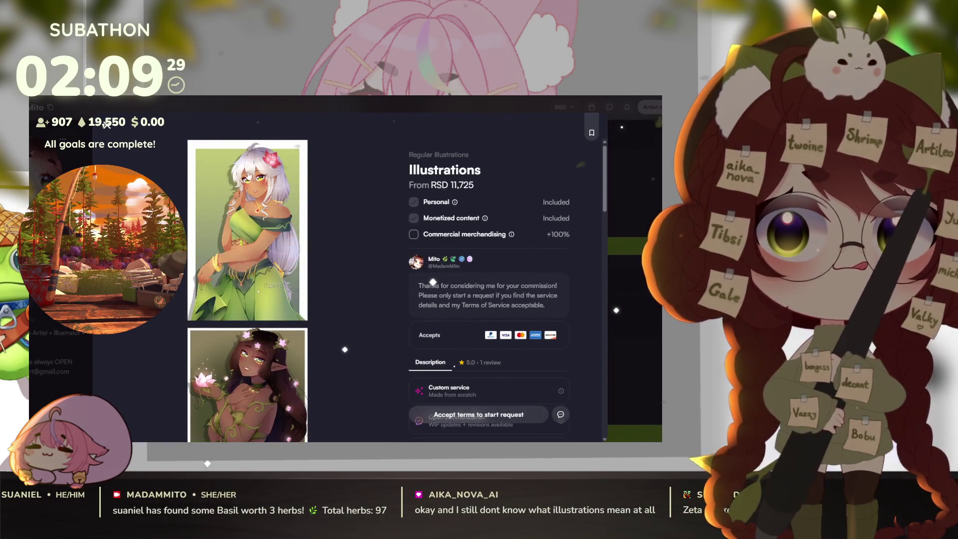
{"action": "scroll", "coordinate": [248, 174], "scroll_direction": "down", "scroll_amount": 10}
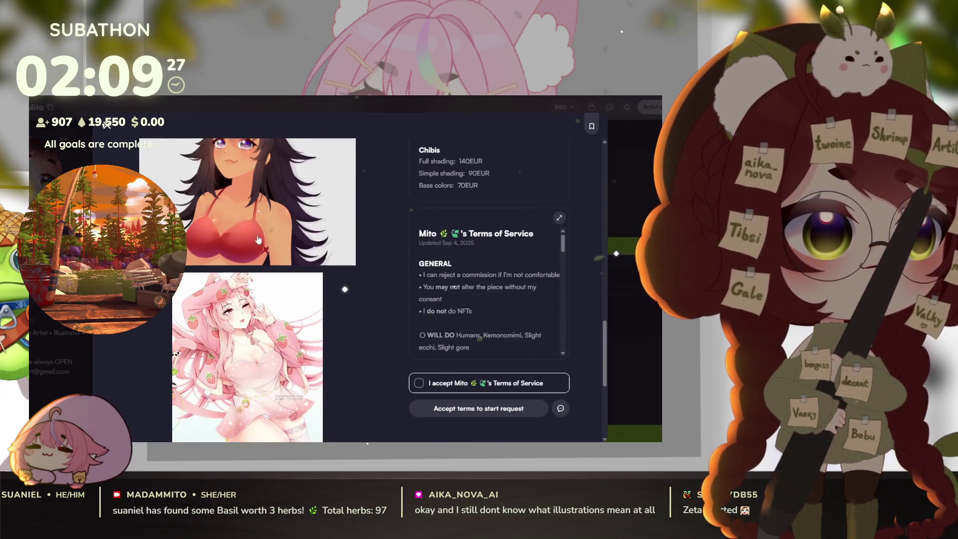
{"action": "scroll", "coordinate": [258, 239], "scroll_direction": "down", "scroll_amount": 5}
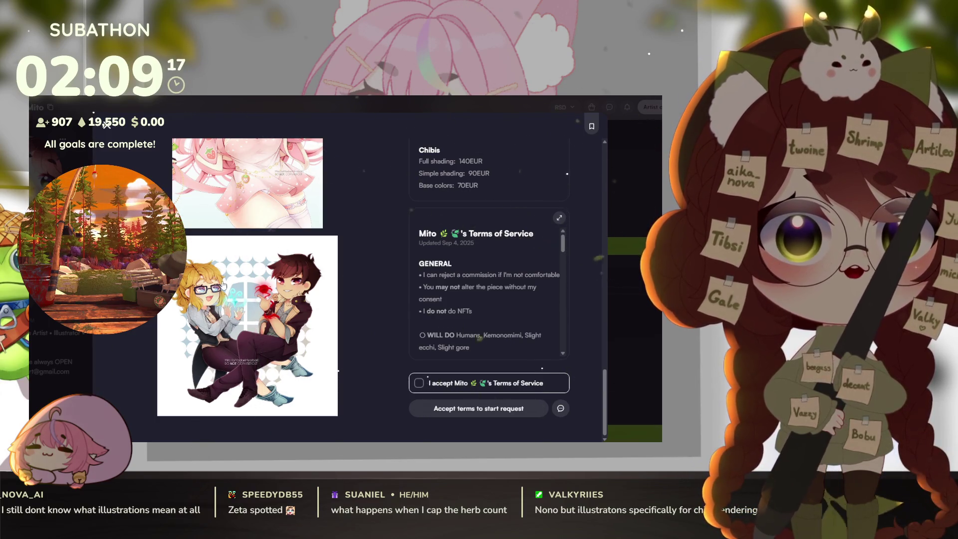
{"action": "scroll", "coordinate": [392, 274], "scroll_direction": "up", "scroll_amount": 4}
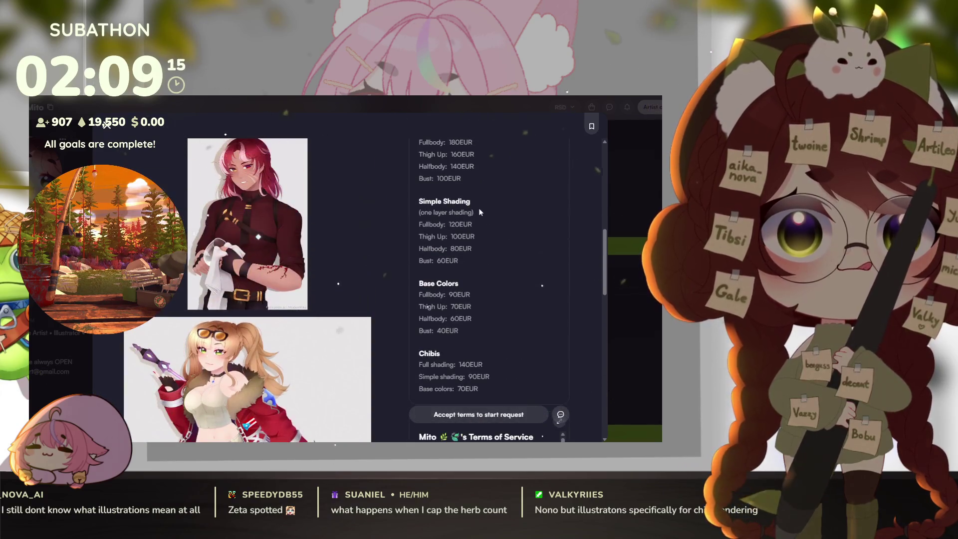
{"action": "key", "text": "Escape"}
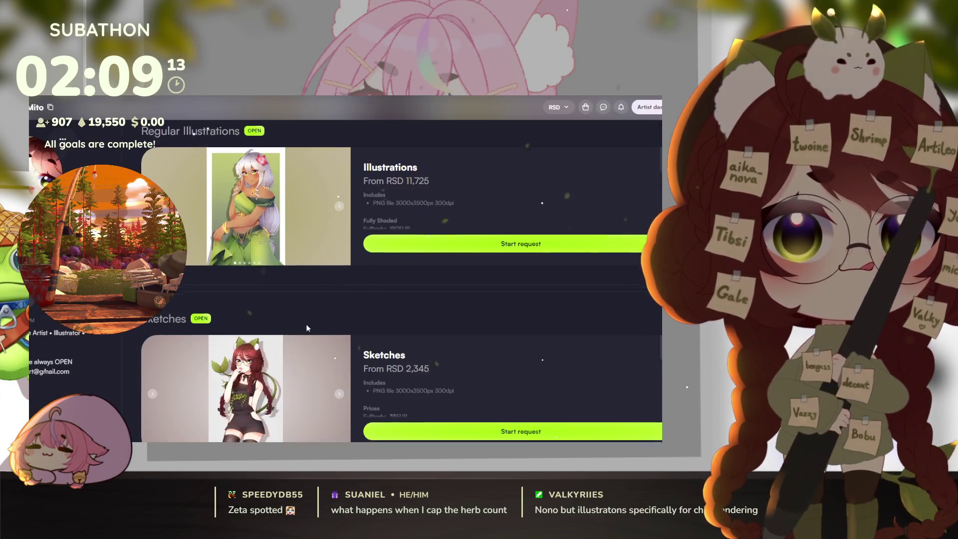
{"action": "scroll", "coordinate": [306, 328], "scroll_direction": "down", "scroll_amount": 3}
- Look over the CHIBIS heading and chibi commission prices on the portfolio page
{"action": "scroll", "coordinate": [307, 321], "scroll_direction": "up", "scroll_amount": 4}
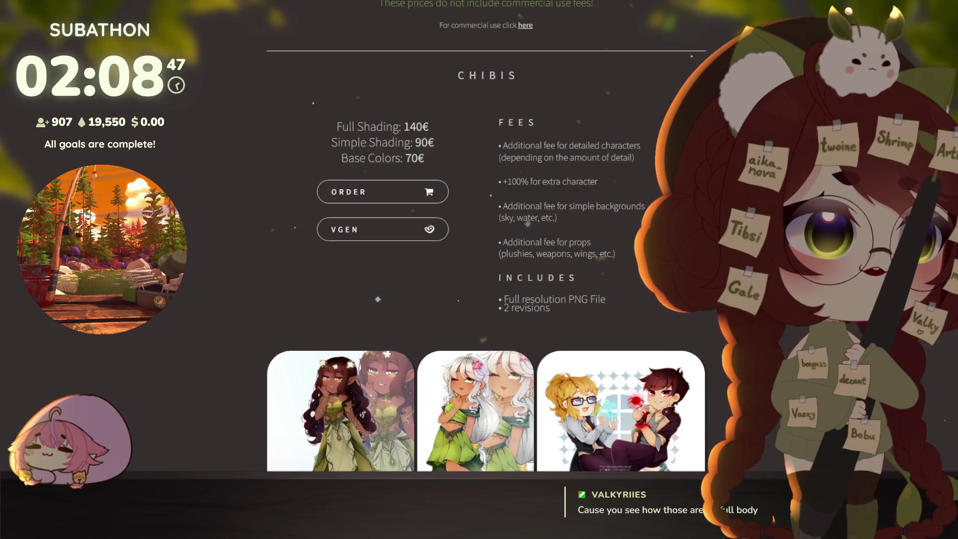
{"action": "left_click_drag", "start_coordinate": [456, 54], "coordinate": [552, 31]}
{"action": "left_click", "coordinate": [469, 109]}
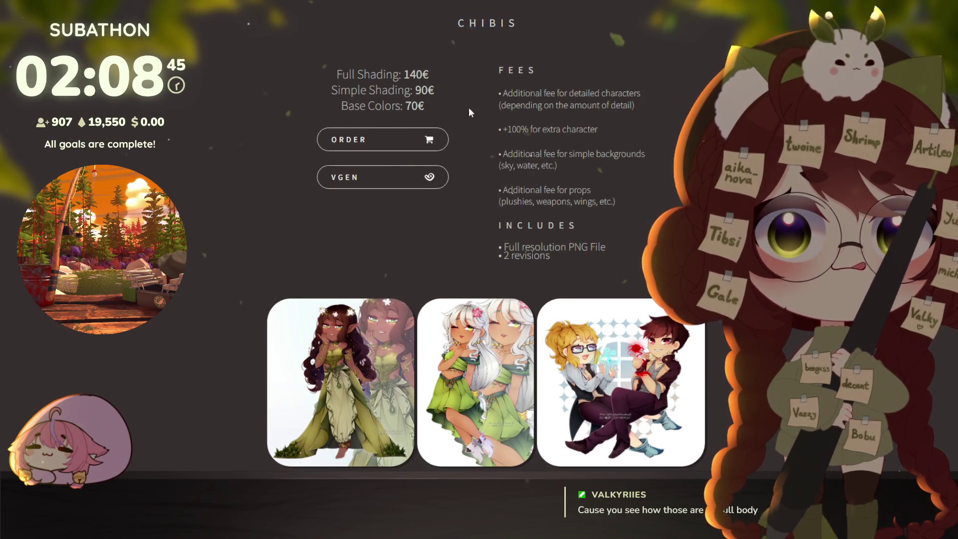
{"action": "scroll", "coordinate": [617, 275], "scroll_direction": "down", "scroll_amount": 3}
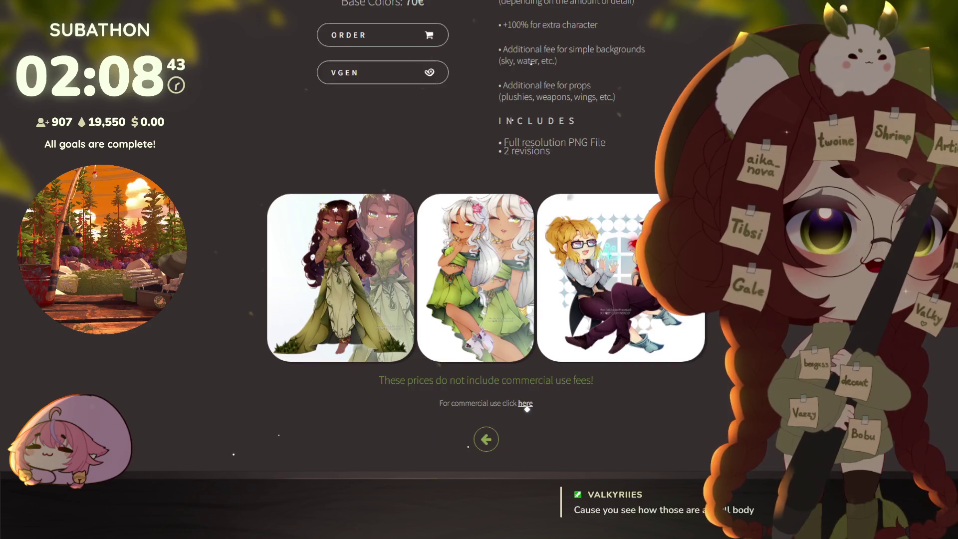
{"action": "scroll", "coordinate": [616, 275], "scroll_direction": "up", "scroll_amount": 2}
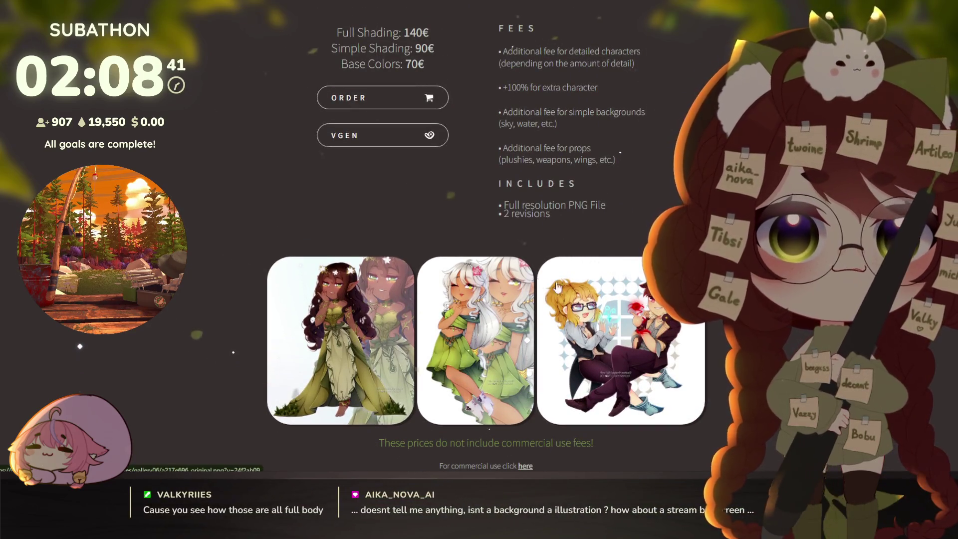
{"action": "scroll", "coordinate": [318, 102], "scroll_direction": "up", "scroll_amount": 2}
{"action": "scroll", "coordinate": [320, 346], "scroll_direction": "down", "scroll_amount": 1}
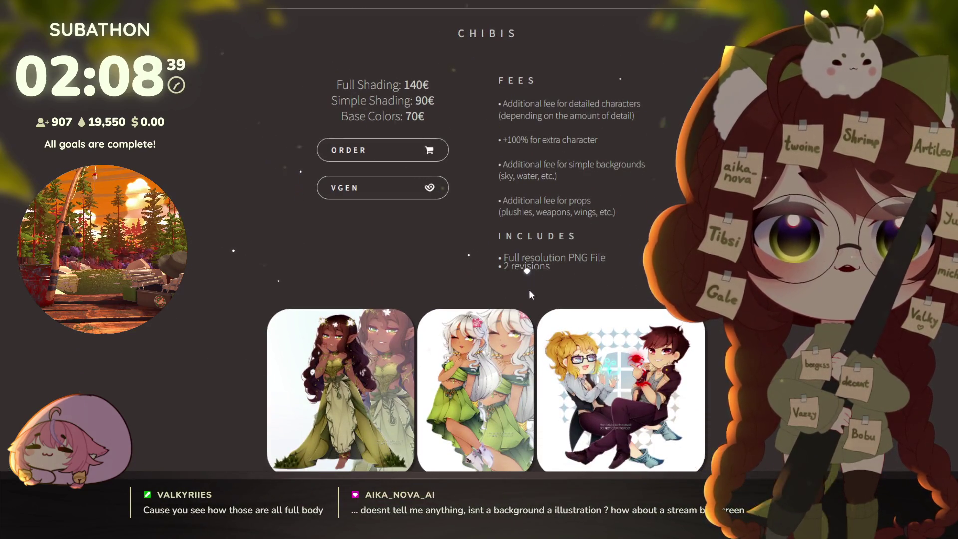
- Enlarge the first chibi example image, close it, and scroll further down
{"action": "left_click", "coordinate": [321, 345]}
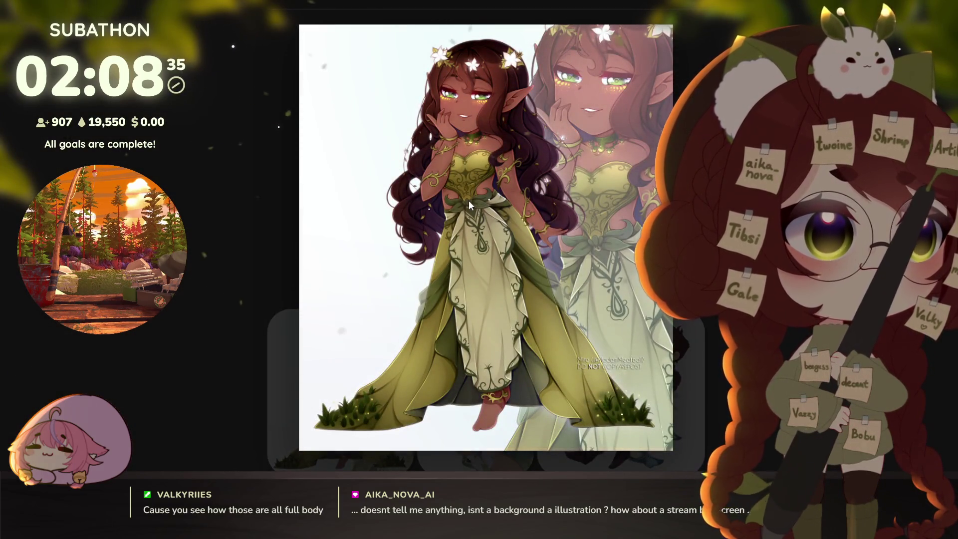
{"action": "left_click", "coordinate": [468, 200]}
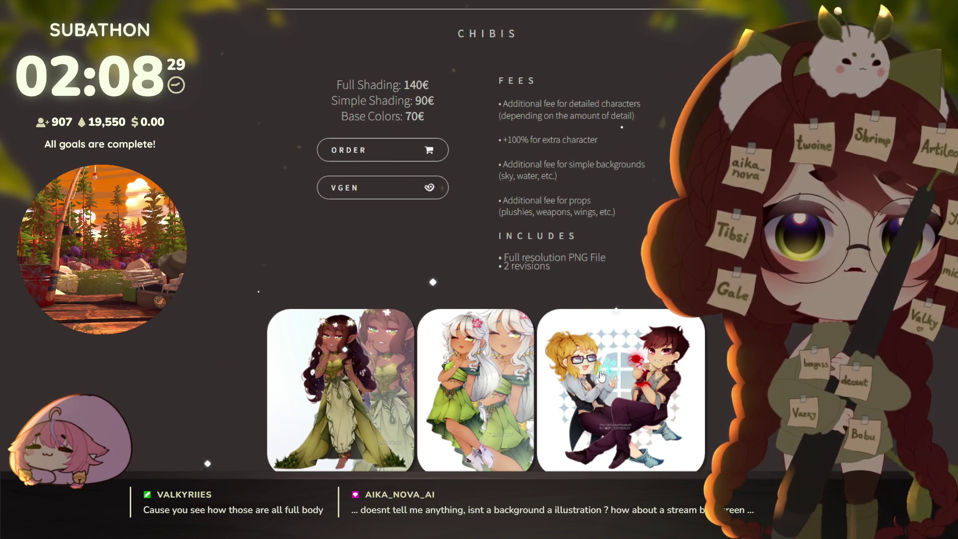
{"action": "scroll", "coordinate": [615, 359], "scroll_direction": "down", "scroll_amount": 1}
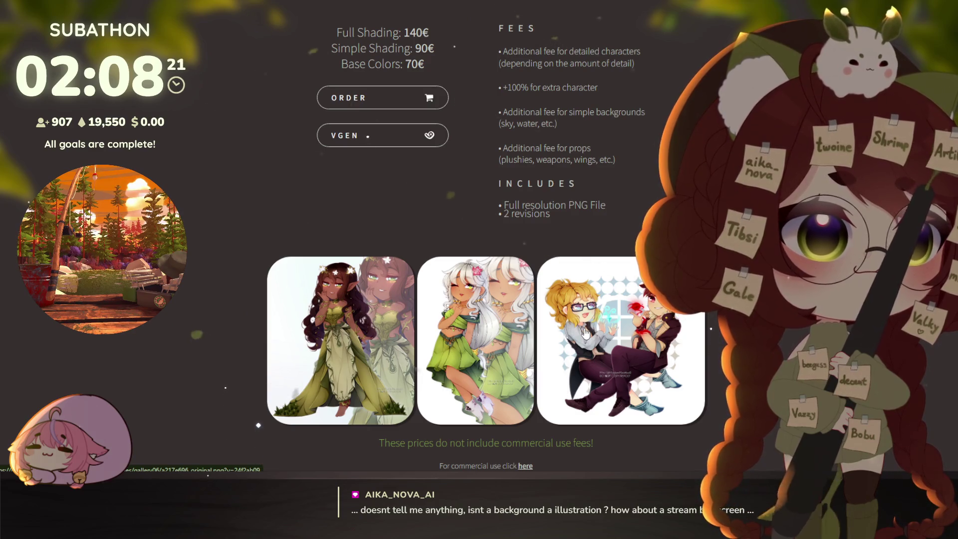
- Open the artist's VGen Illustrations commission and scroll through its prices and Terms of Service
{"action": "left_click", "coordinate": [378, 138]}
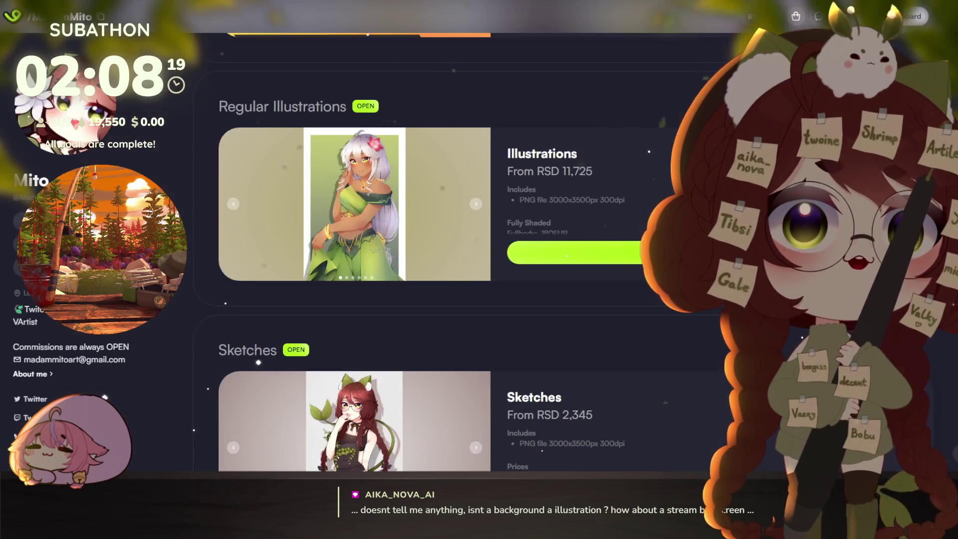
{"action": "left_click", "coordinate": [375, 144]}
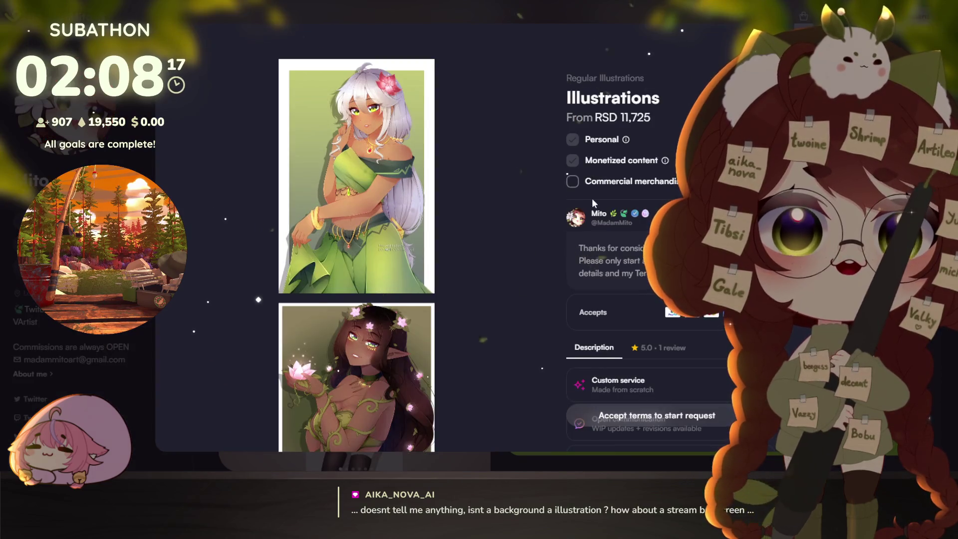
{"action": "scroll", "coordinate": [592, 198], "scroll_direction": "down", "scroll_amount": 5}
{"action": "scroll", "coordinate": [613, 239], "scroll_direction": "down", "scroll_amount": 5}
{"action": "scroll", "coordinate": [627, 257], "scroll_direction": "up", "scroll_amount": 2}
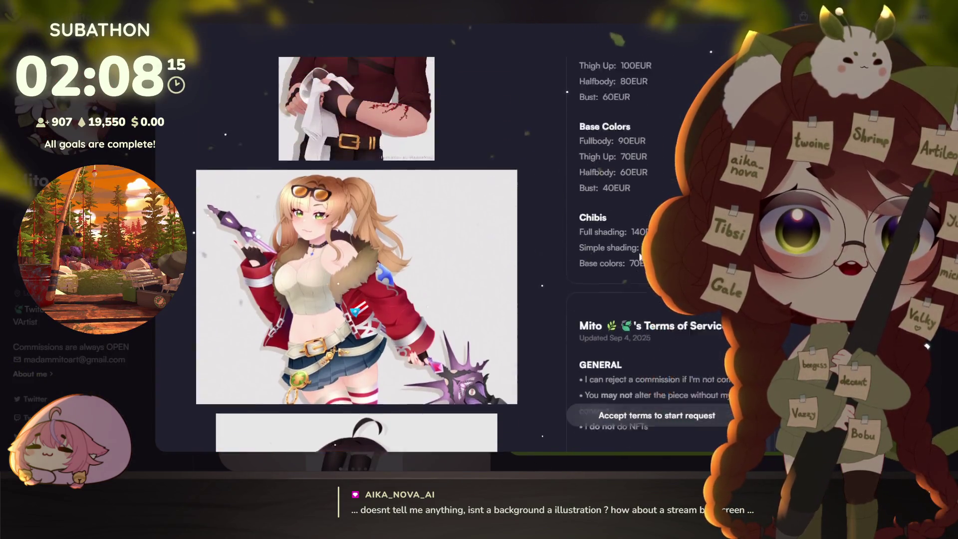
{"action": "scroll", "coordinate": [627, 256], "scroll_direction": "down", "scroll_amount": 3}
{"action": "scroll", "coordinate": [626, 256], "scroll_direction": "up", "scroll_amount": 5}
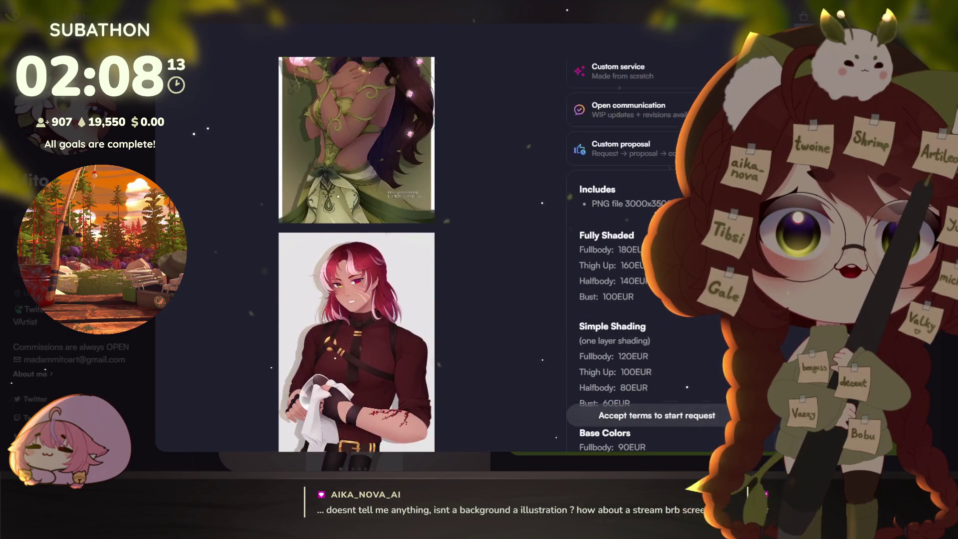
{"action": "scroll", "coordinate": [626, 256], "scroll_direction": "down", "scroll_amount": 7}
{"action": "scroll", "coordinate": [626, 257], "scroll_direction": "down", "scroll_amount": 3}
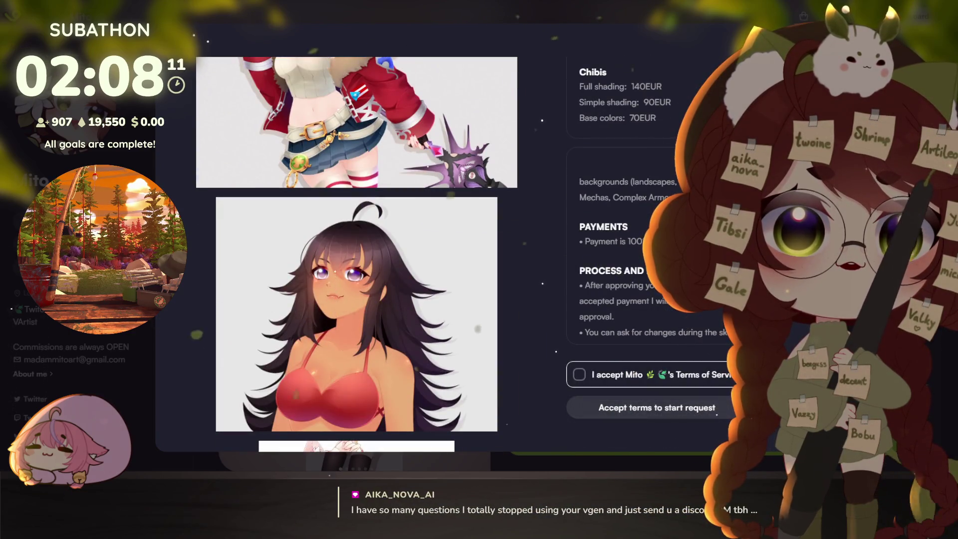
- Go back to the portfolio price block showing Thigh Up 100€, Halfbody 80€, Bust 60€
{"action": "left_click", "coordinate": [584, 184]}
{"action": "scroll", "coordinate": [585, 188], "scroll_direction": "up", "scroll_amount": 7}
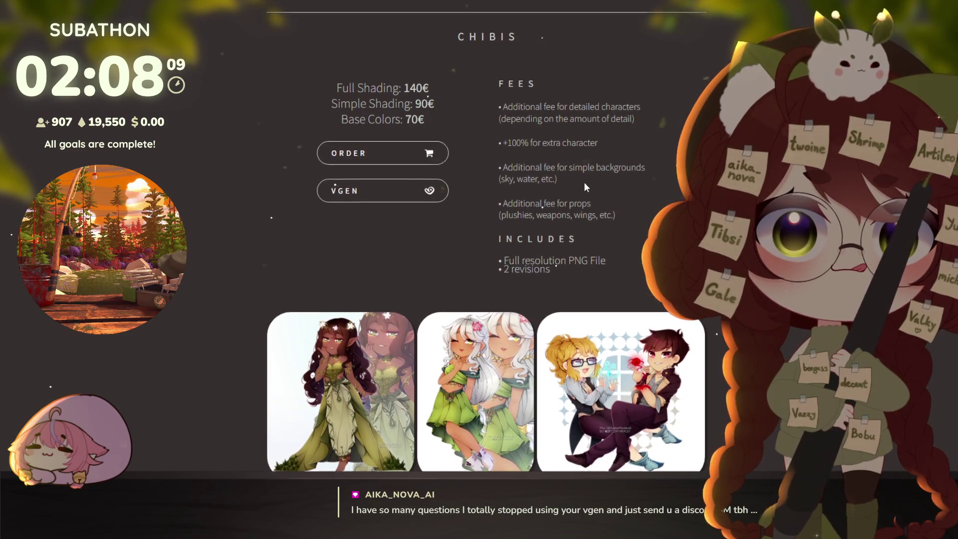
{"action": "scroll", "coordinate": [579, 177], "scroll_direction": "up", "scroll_amount": 10}
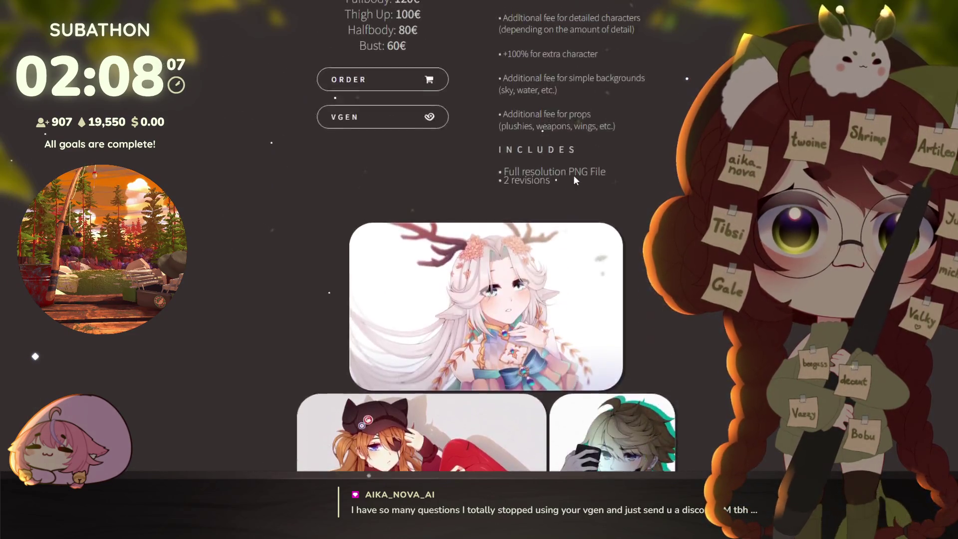